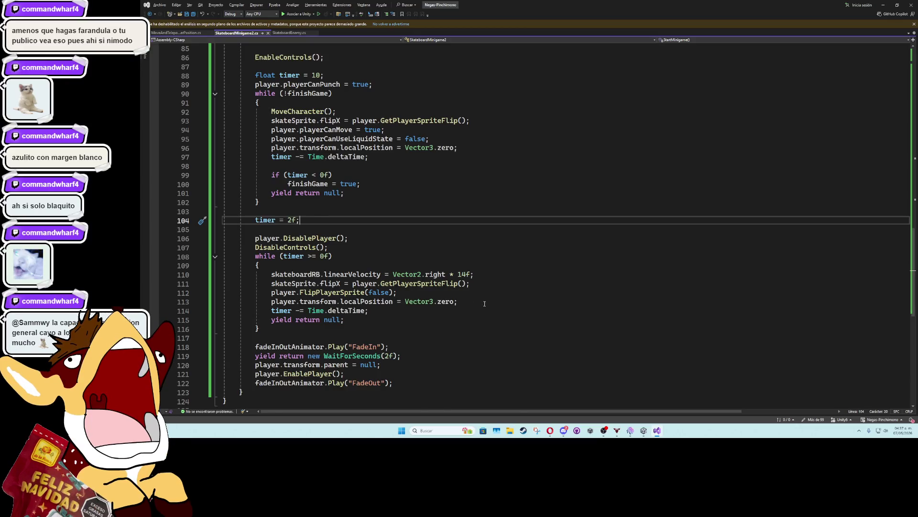
scroll(343, 254, "up", 4)
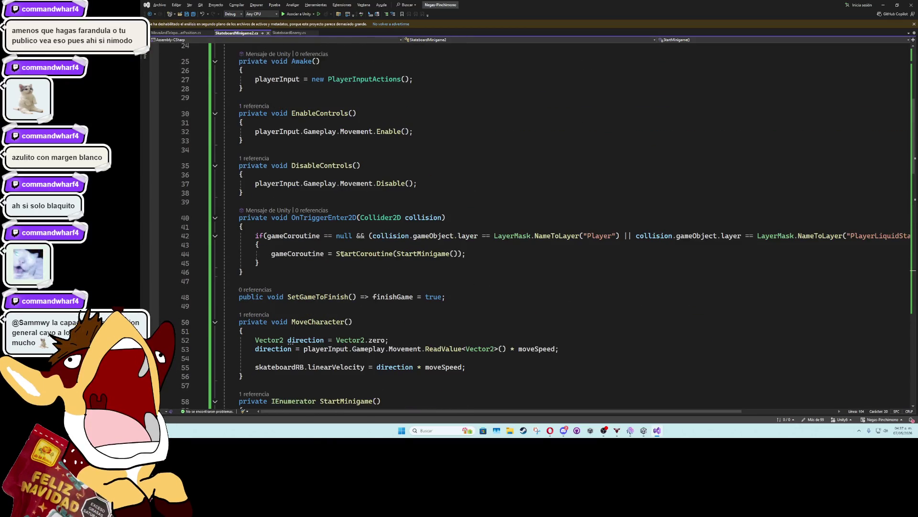
Open blank lines below DisableControls to make room for a new method.
left_click(285, 148)
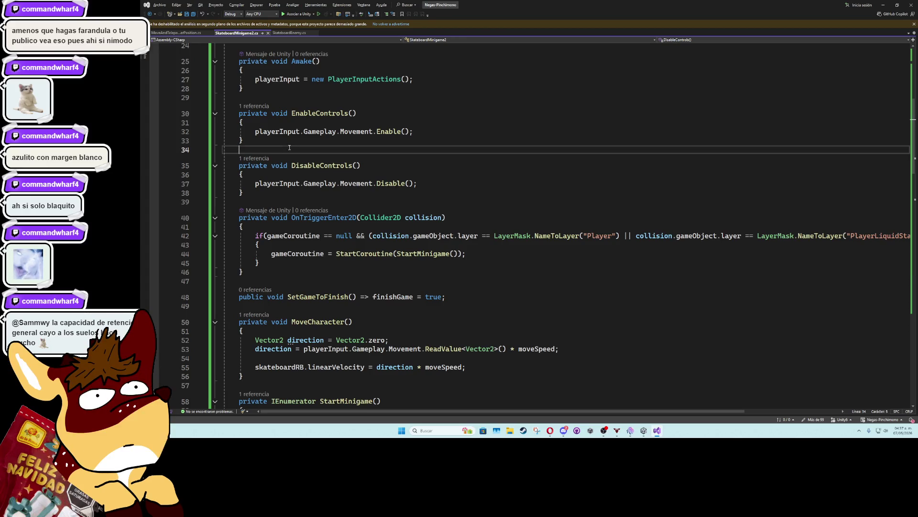
scroll(284, 147, "up", 2)
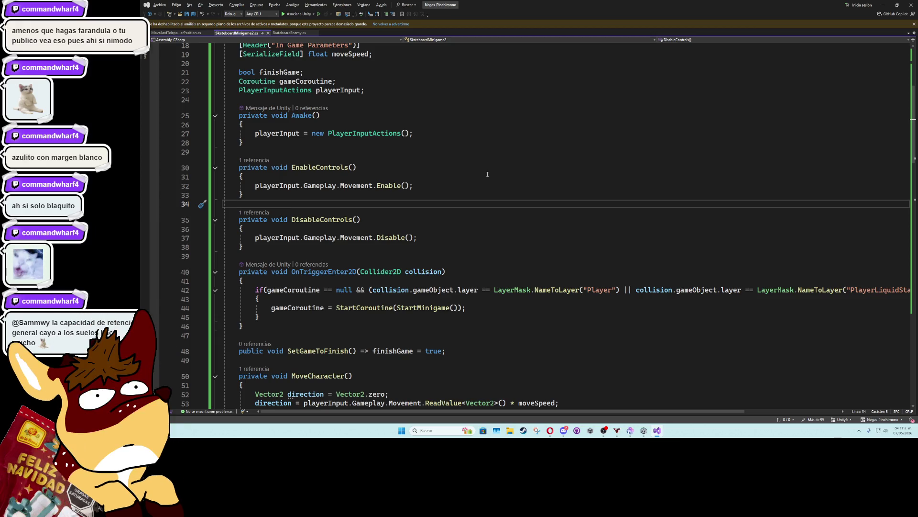
key("Down")
key("Down")
key("Down")
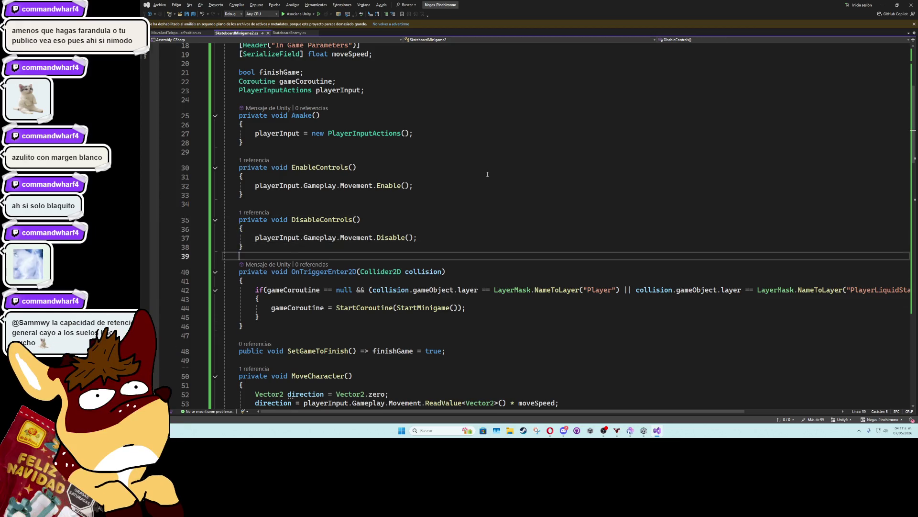
key("Return")
key("Return")
key("Up")
Declare the empty method private void EnableSplashParticles() with an opened brace body.
type("rivate vo")
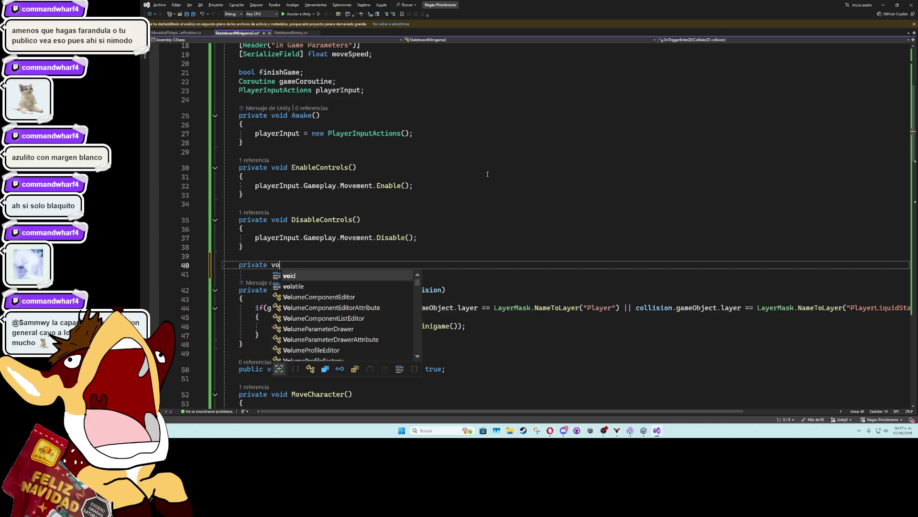
type("id EnableS")
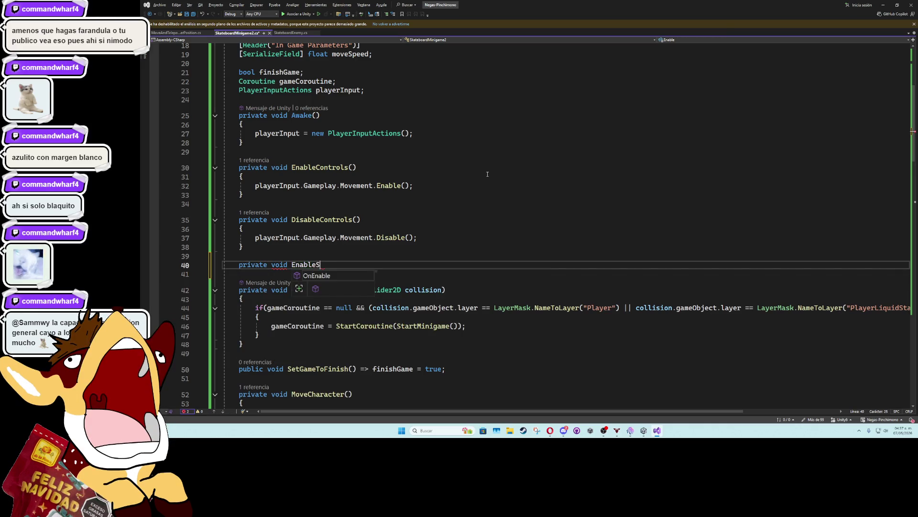
type("plashPART")
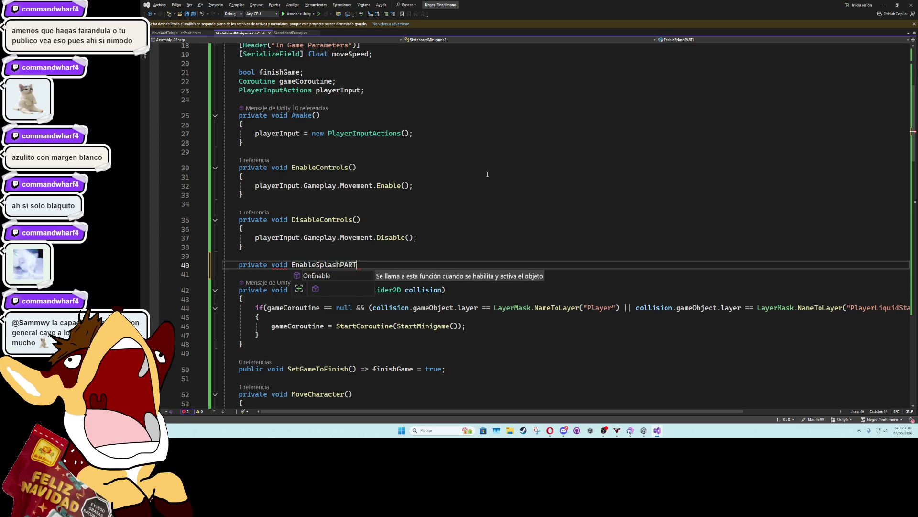
key("BackSpace")
type("article")
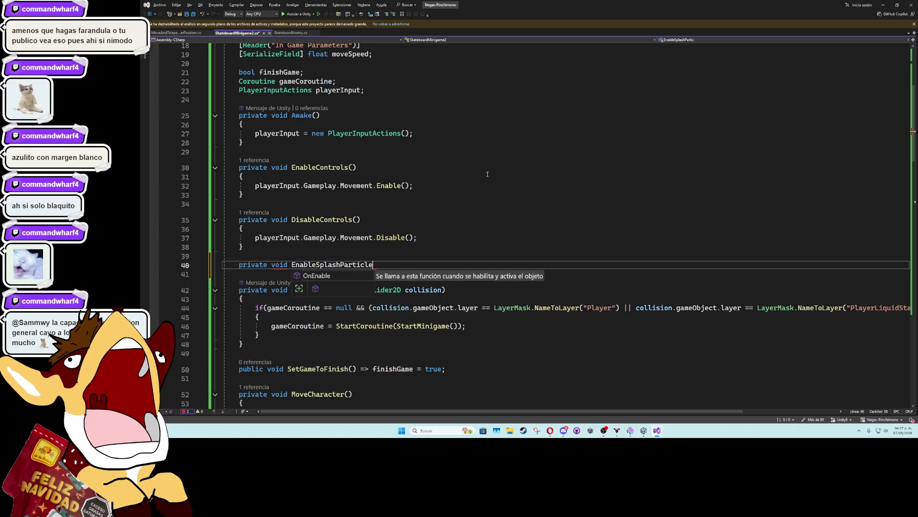
type("s(")
key("Return")
type("{")
key("Return")
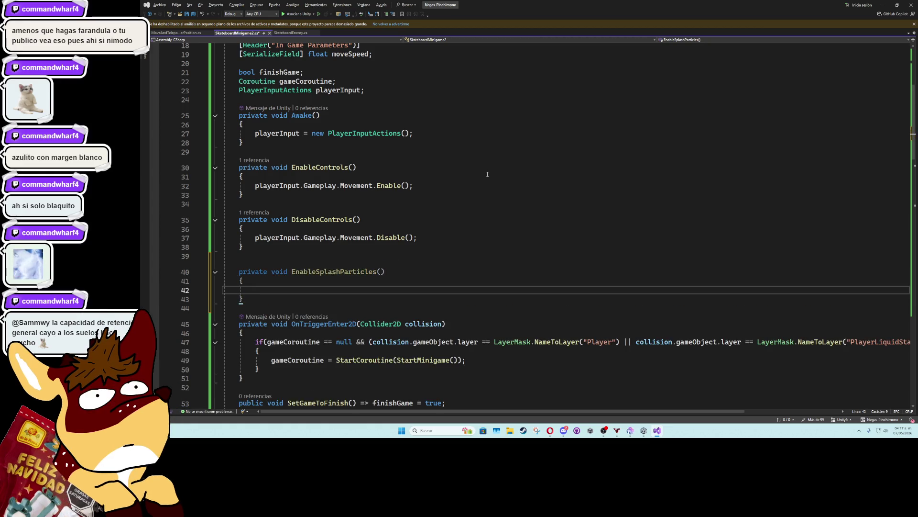
scroll(487, 174, "up", 6)
left_click(487, 167)
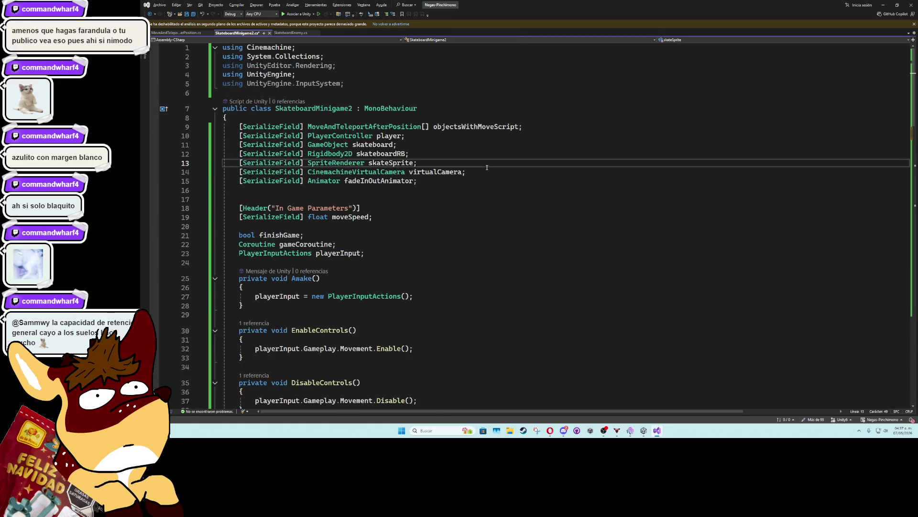
Add a [SerializeField] particle1 field below skateSprite and duplicate it as particle2.
key("Return")
key("Return")
type("[SerializeField] gam")
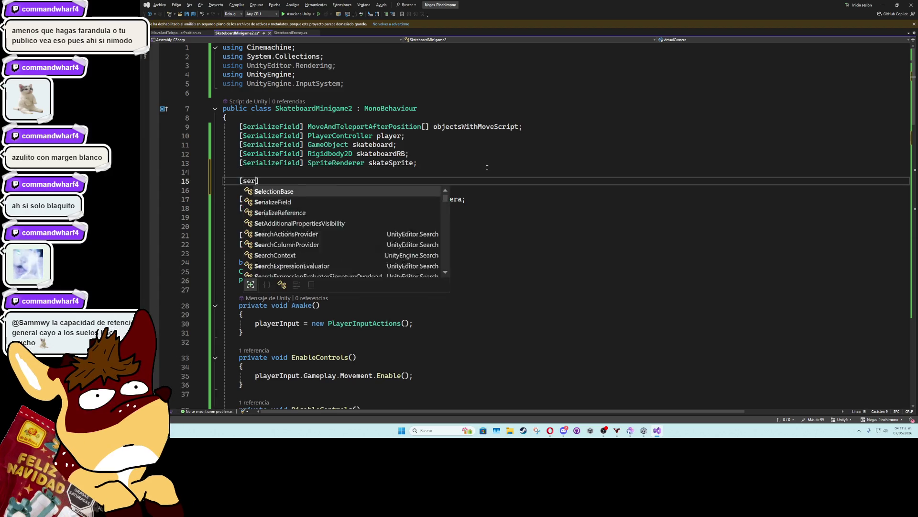
type("eo ")
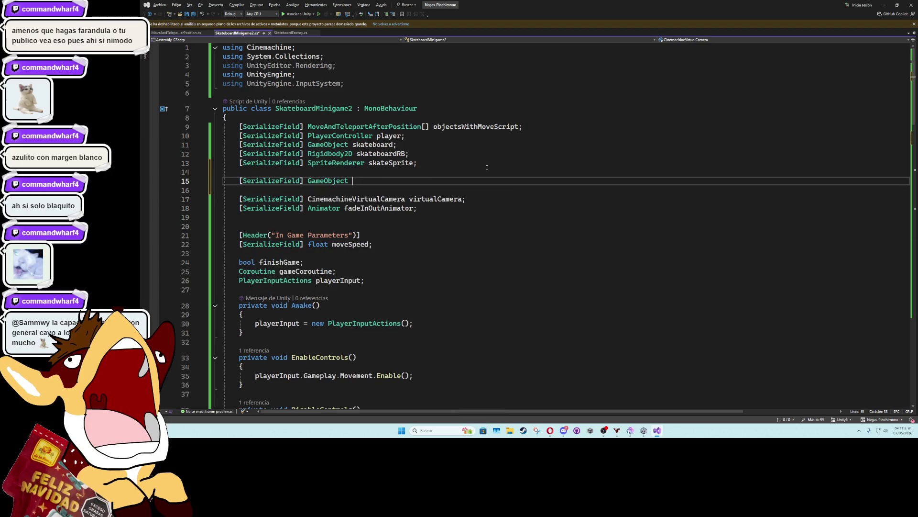
type("particle1;")
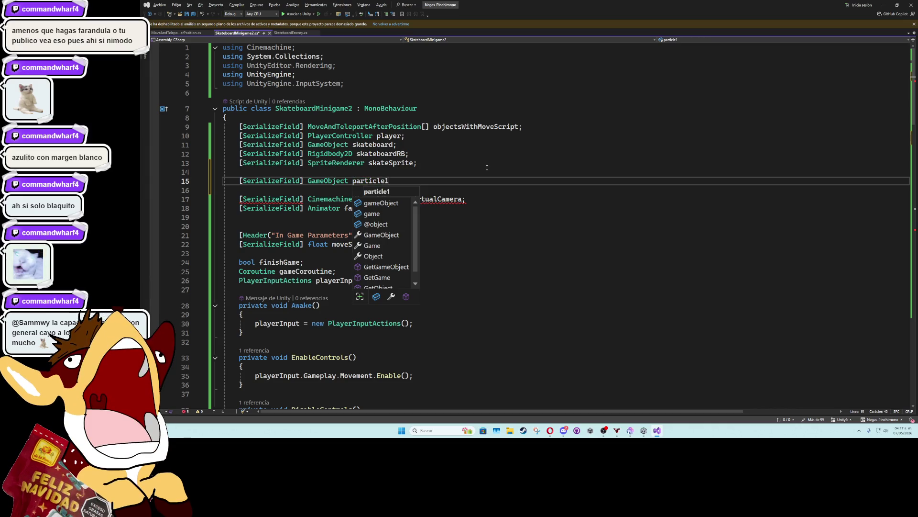
key("ctrl+d")
key("BackSpace")
type("2")
key("End")
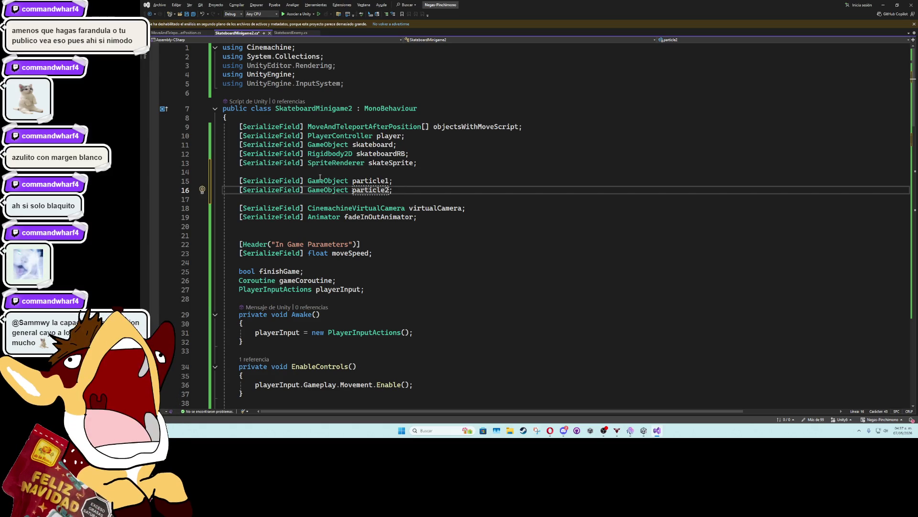
Change both particle1 and particle2 to type SpriteRenderer and save the script.
double_click(321, 181)
type("SpriteRe")
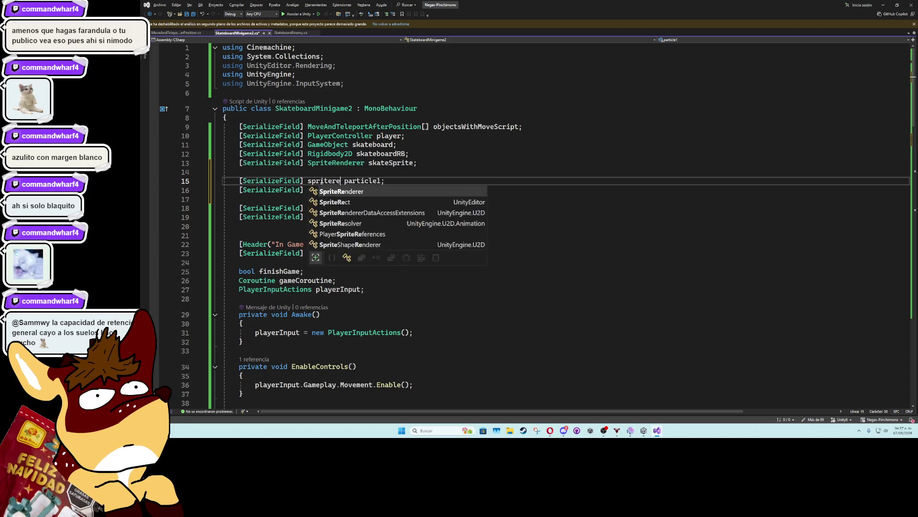
key("Tab")
key("Down")
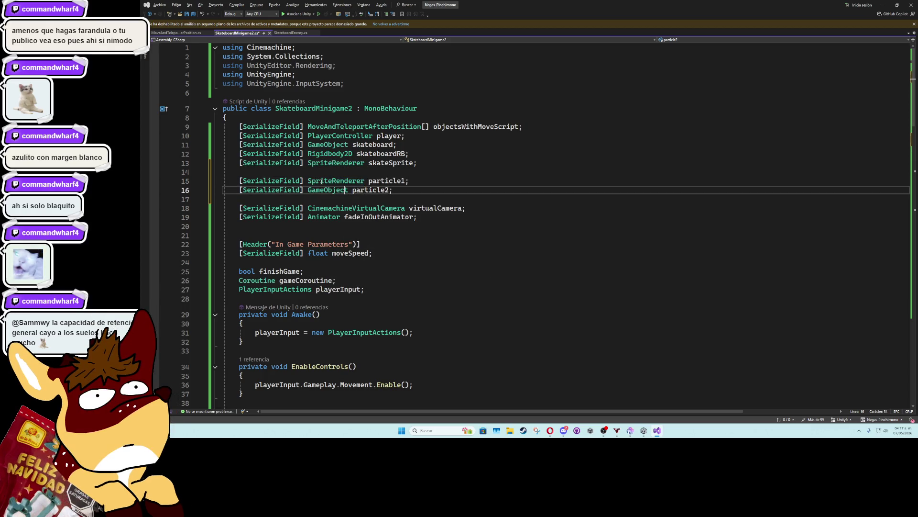
key("BackSpace")
key("BackSpace")
key("BackSpace")
key("BackSpace")
key("BackSpace")
key("BackSpace")
type("SpriteRe")
key("Tab")
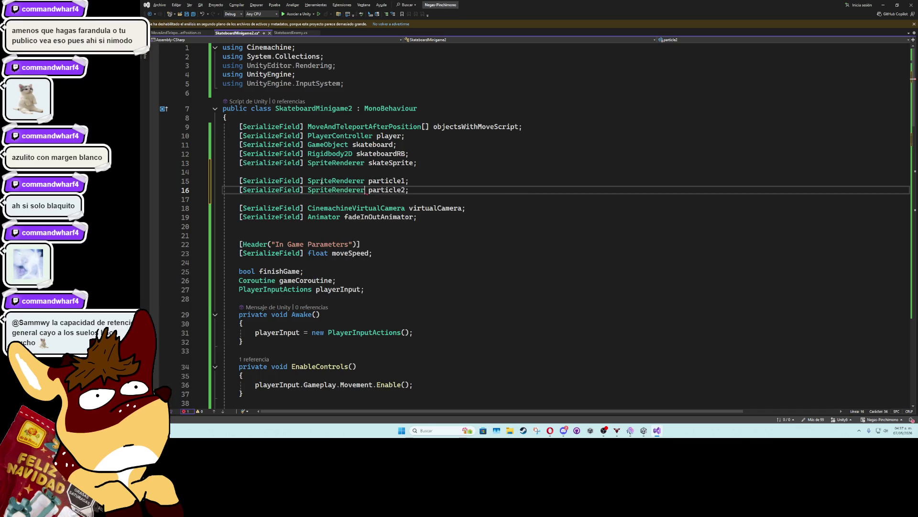
left_click(354, 196)
key("ctrl+s")
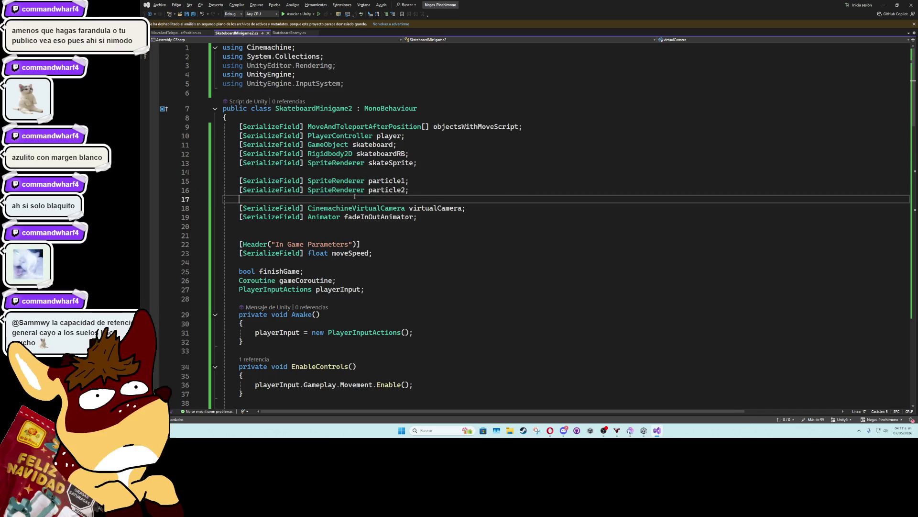
double_click(386, 180)
left_click(403, 201)
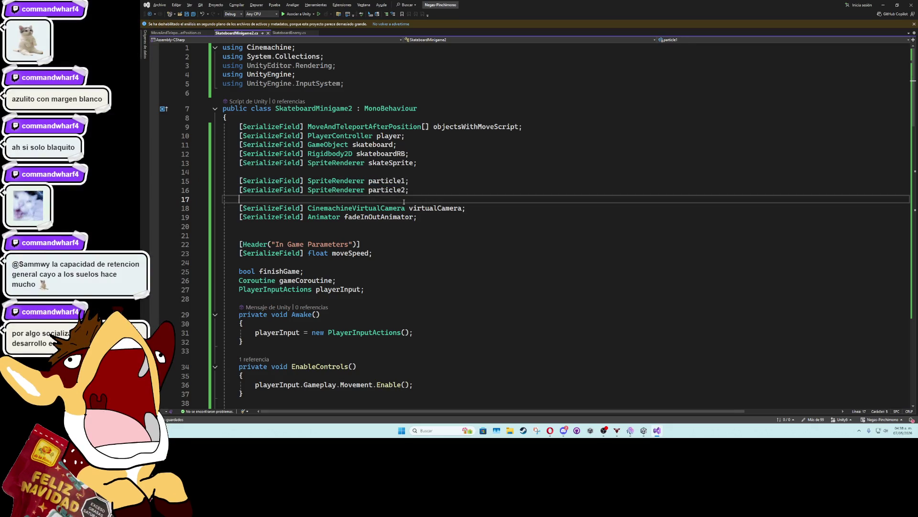
Insert a blank line after MoveCharacter's closing brace, ahead of StartMinigame.
scroll(452, 231, "down", 5)
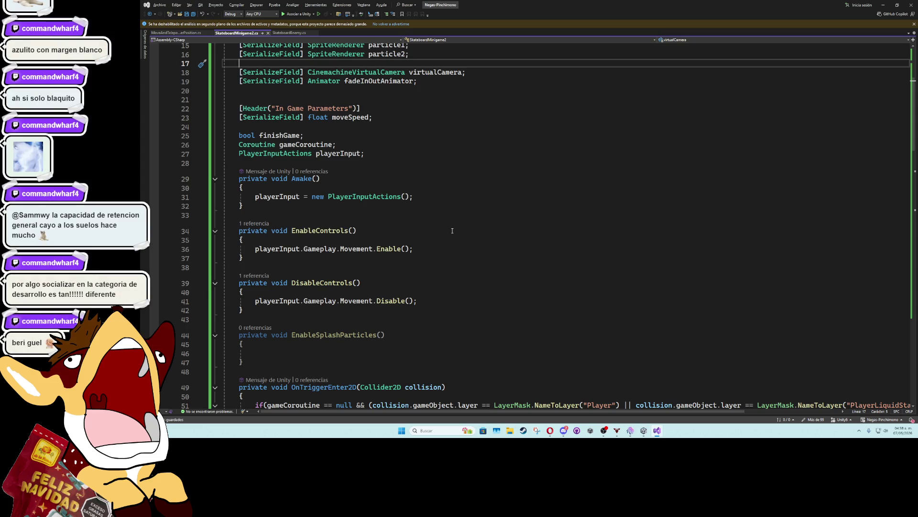
scroll(452, 230, "down", 13)
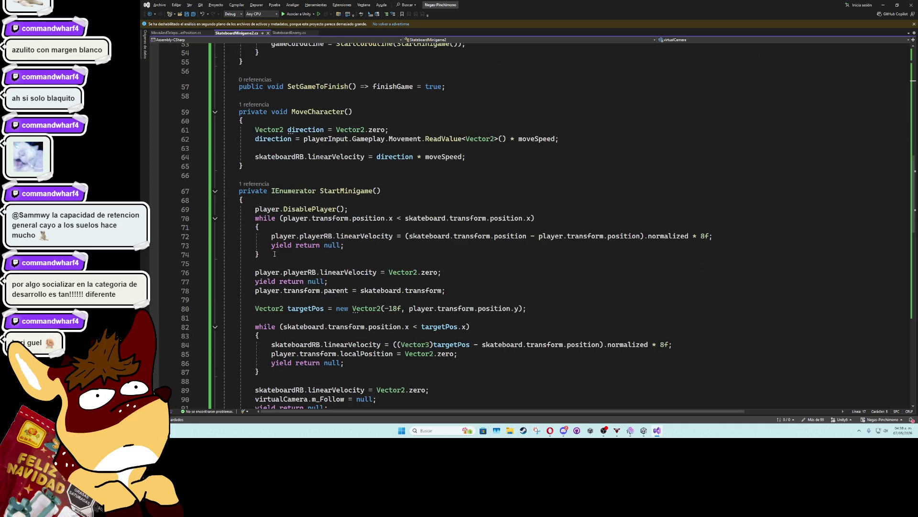
left_click(289, 179)
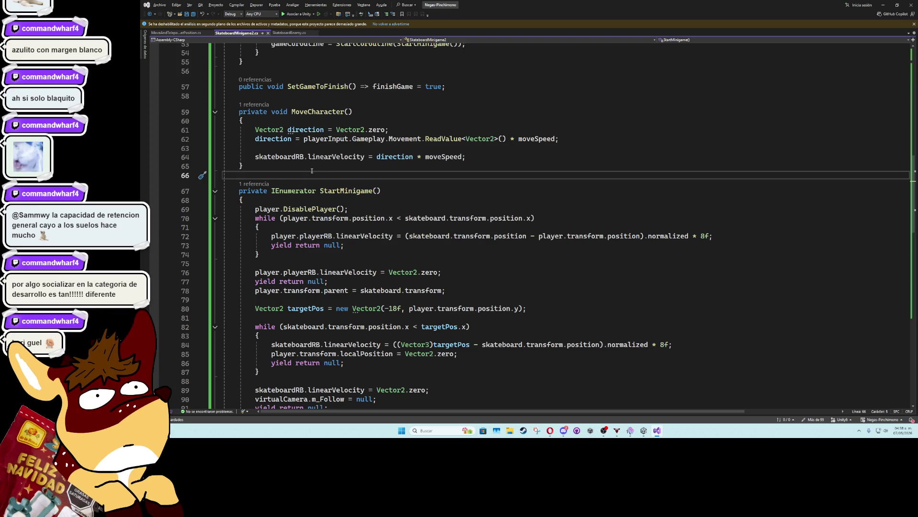
left_click(305, 169)
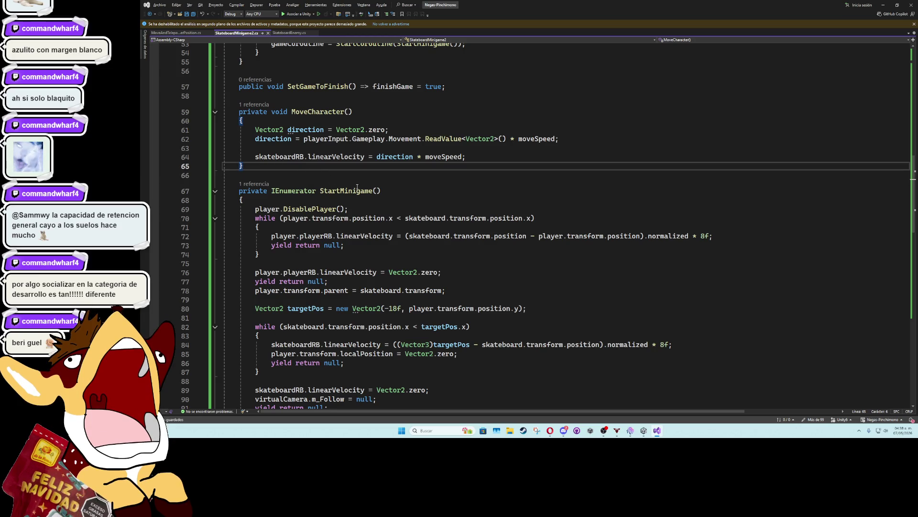
scroll(389, 205, "down", 9)
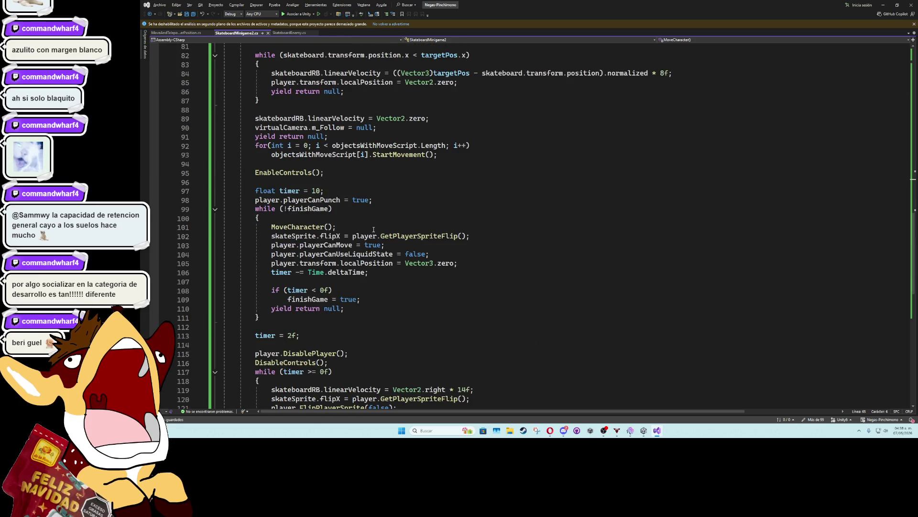
scroll(292, 285, "up", 9)
left_click(285, 178)
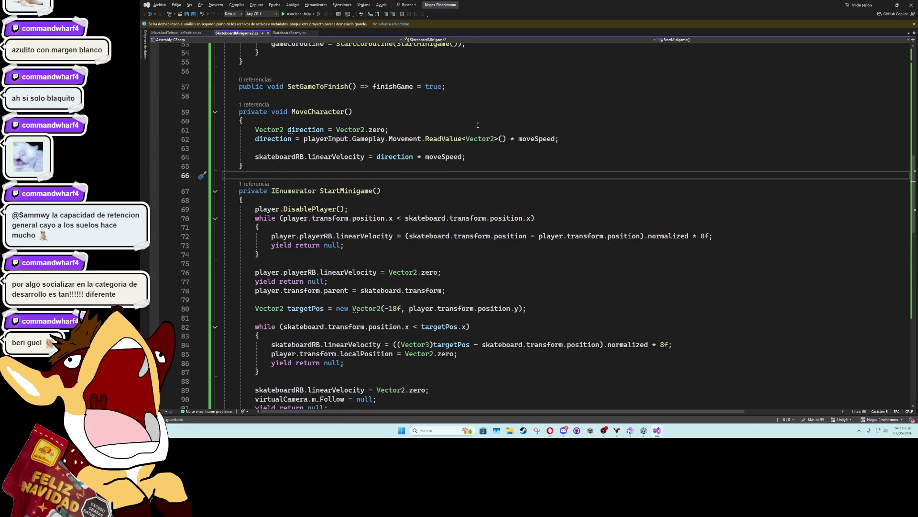
key("Return")
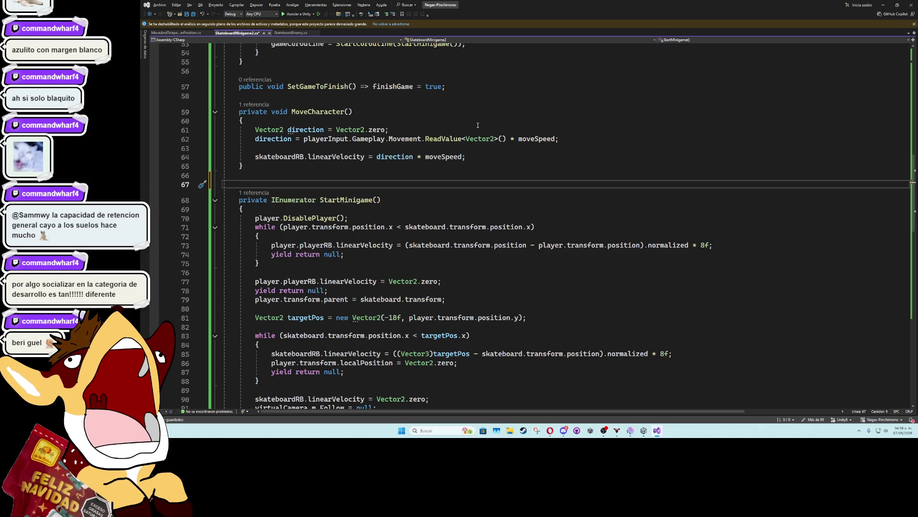
Declare an empty private void ChangeSplashParticlesPosition() method below MoveCharacter.
key("ctrl+Return")
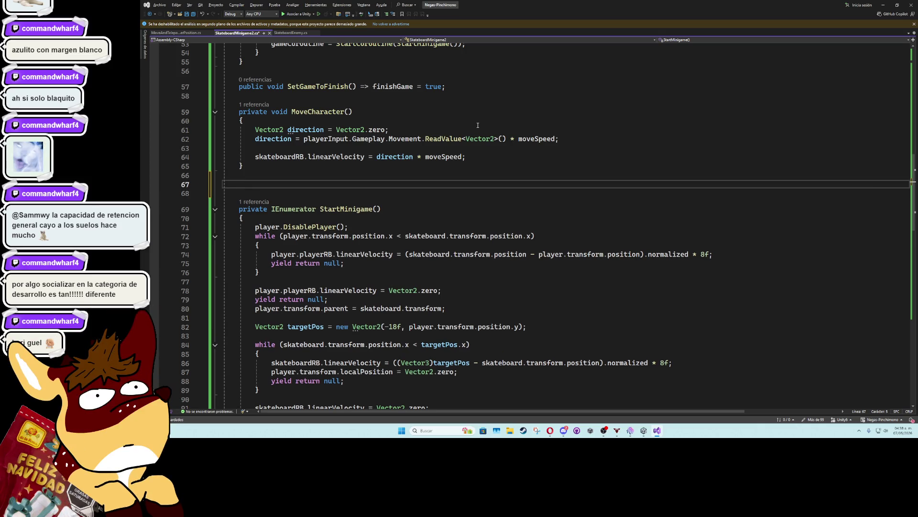
type("private")
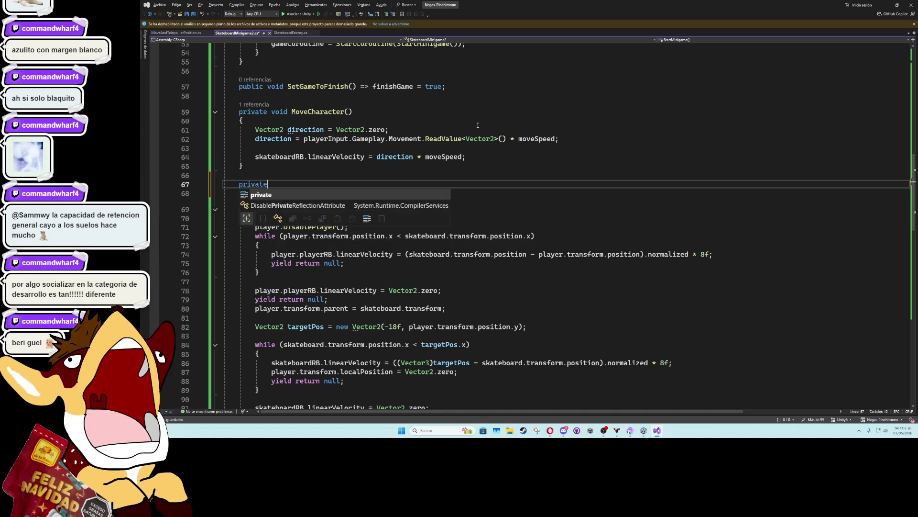
type(" void ")
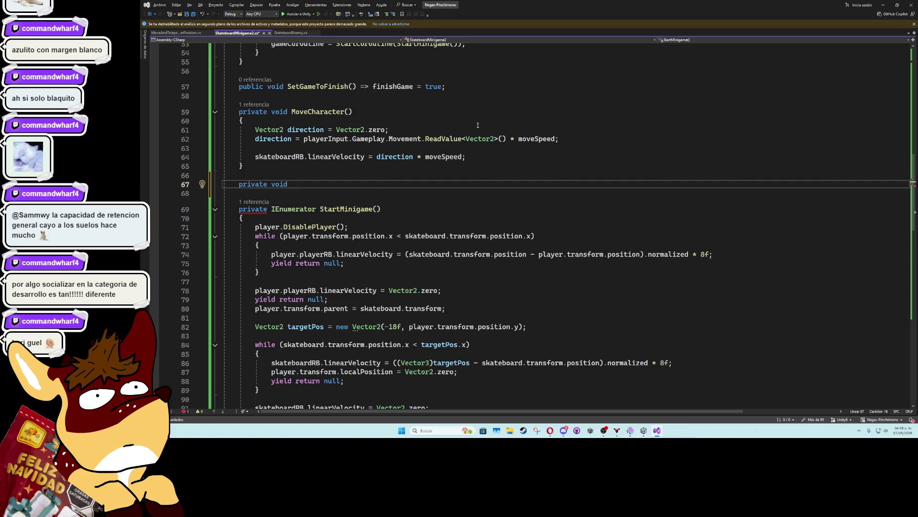
type("Change")
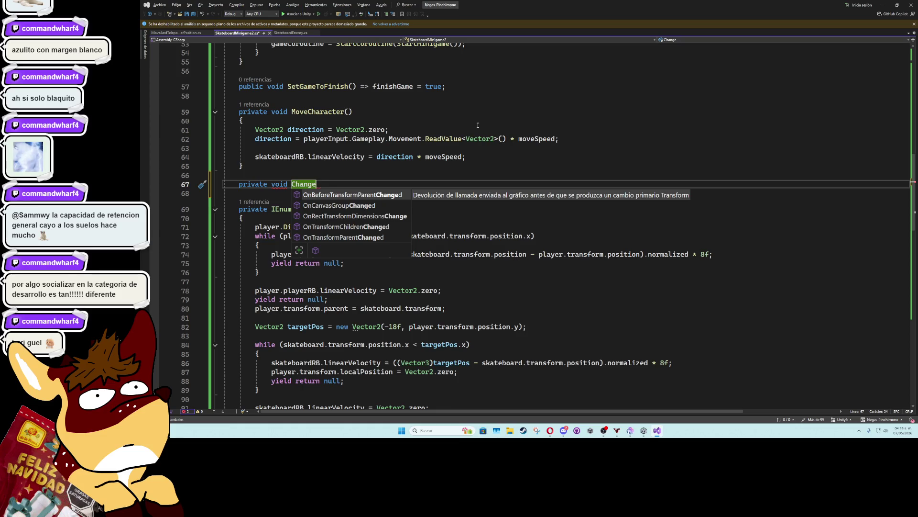
type("Posit")
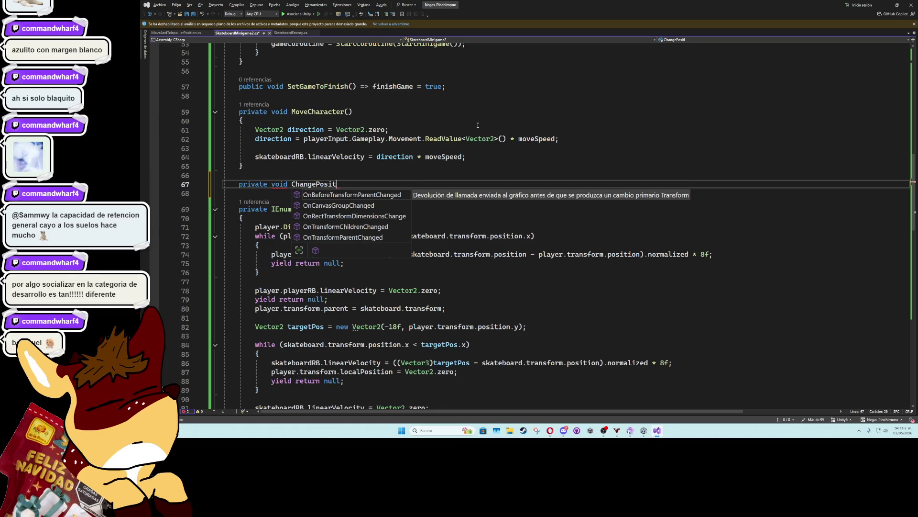
key("BackSpace")
key("BackSpace")
key("BackSpace")
key("BackSpace")
key("BackSpace")
type("Splash")
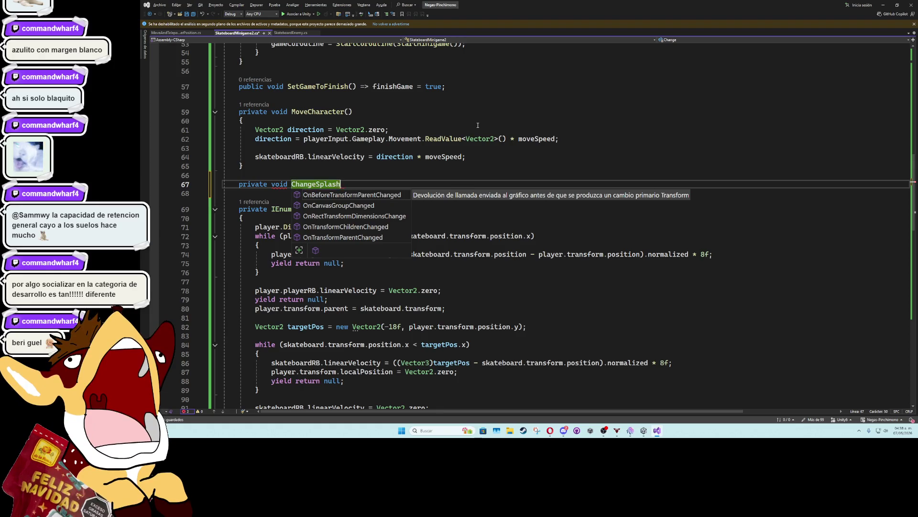
type("ParticlesPosition")
key("Tab")
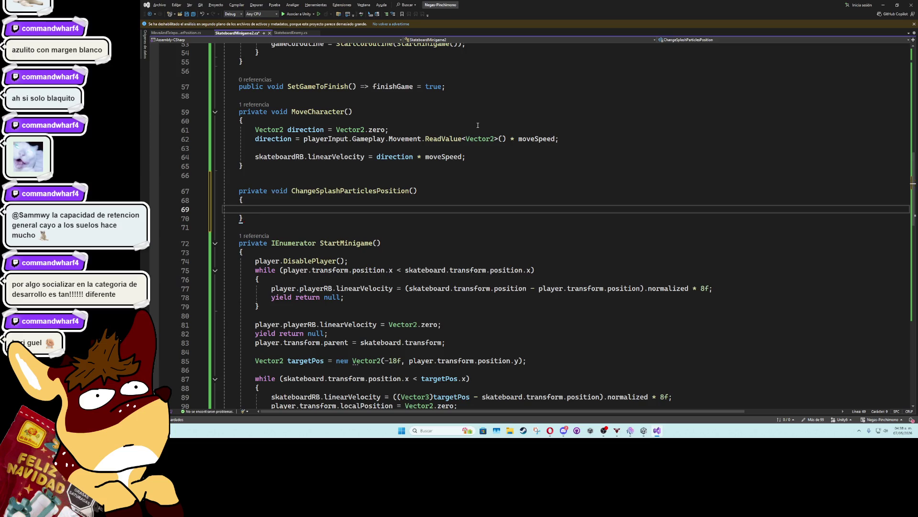
scroll(478, 126, "up", 13)
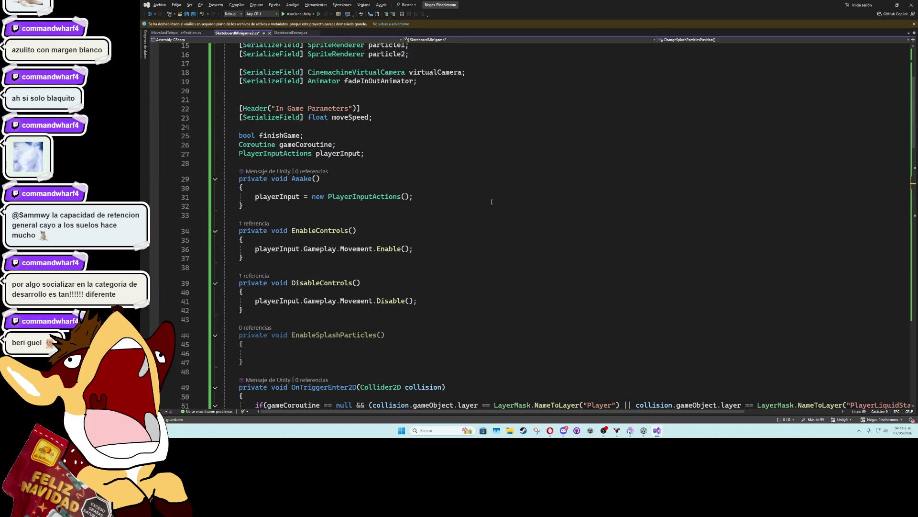
scroll(274, 296, "down", 2)
left_click(274, 296)
Write particle1.gameObject.SetActive(true); in EnableSplashParticles and duplicate it for particle2.
type("particle1.SetMaterials")
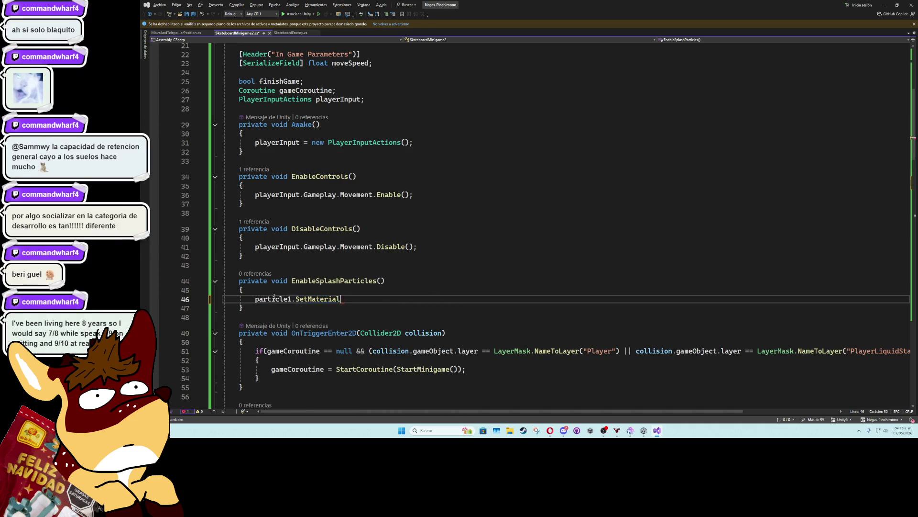
key("BackSpace")
key("BackSpace")
key("BackSpace")
type("gane")
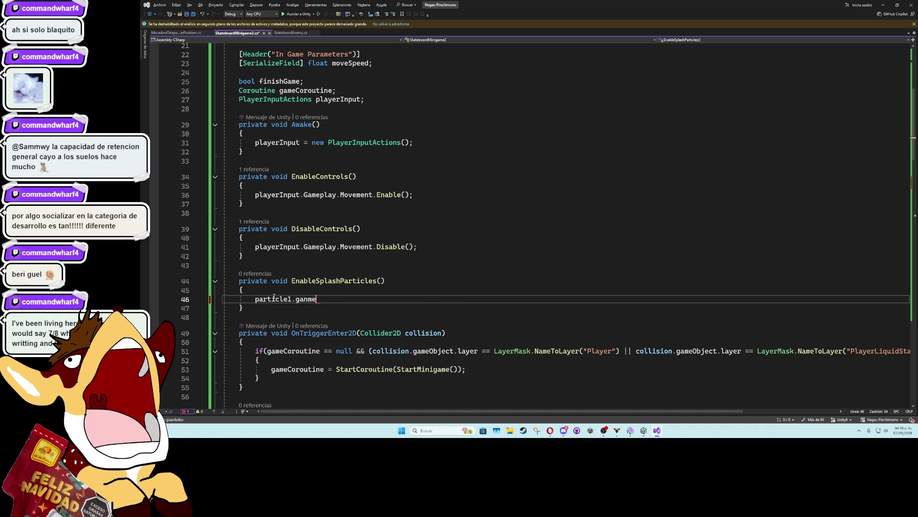
key("BackSpace")
type("m")
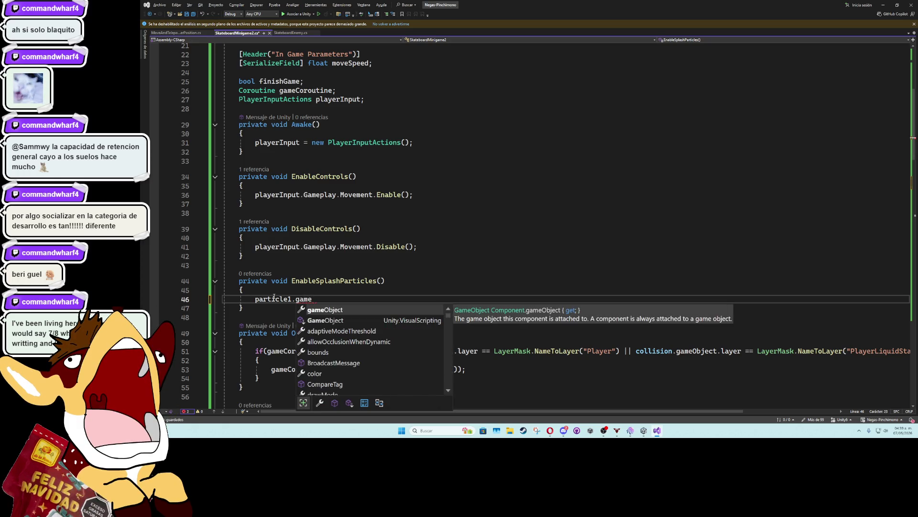
key("Tab")
type(".")
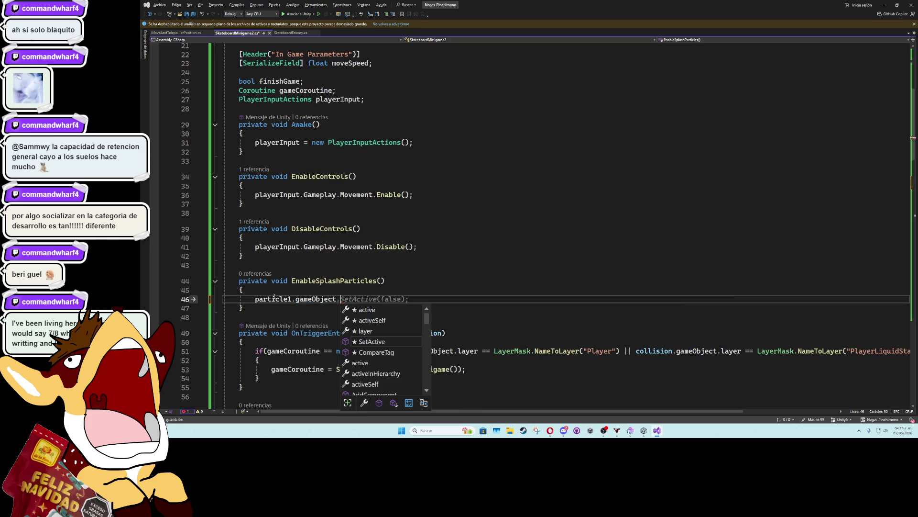
type("se")
key("Tab")
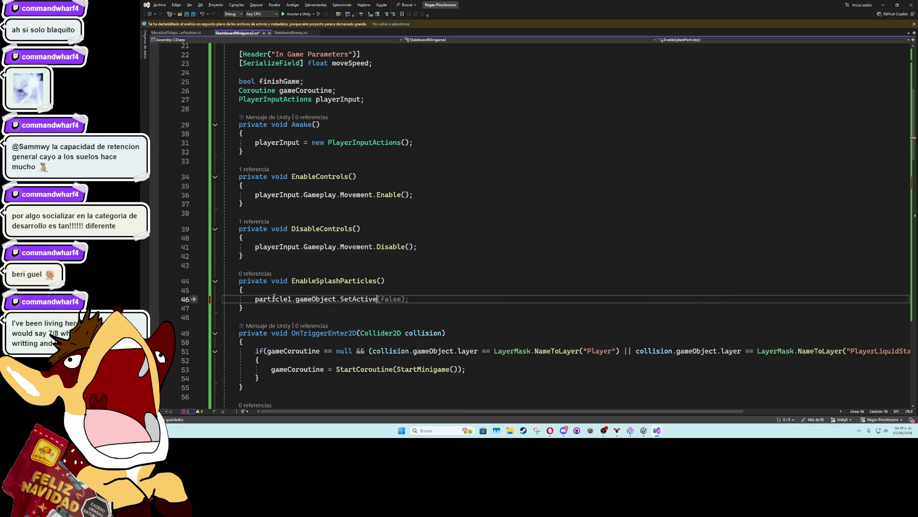
type("();true")
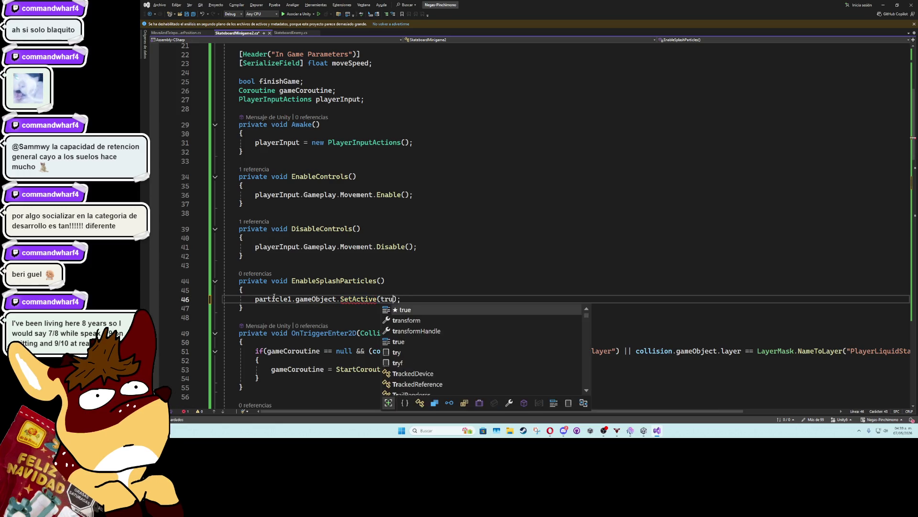
key("ctrl+d")
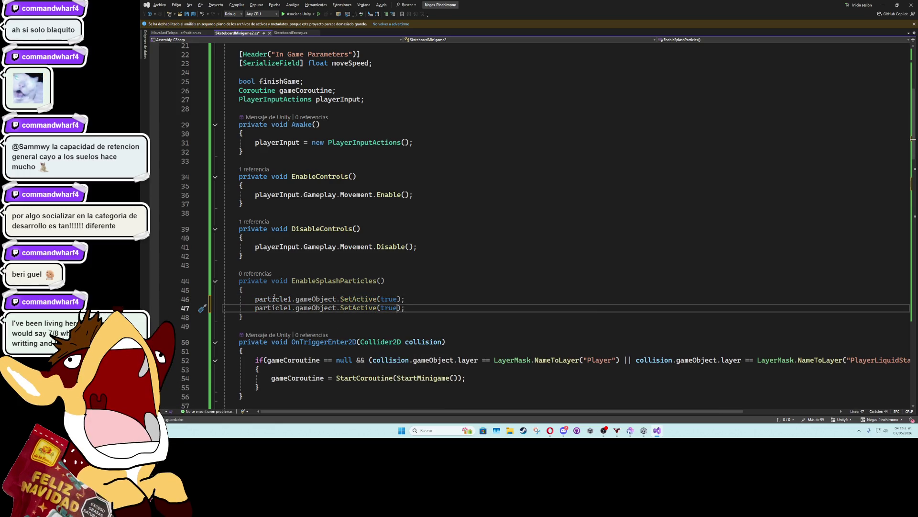
left_click(290, 308)
type("2")
left_click(334, 283)
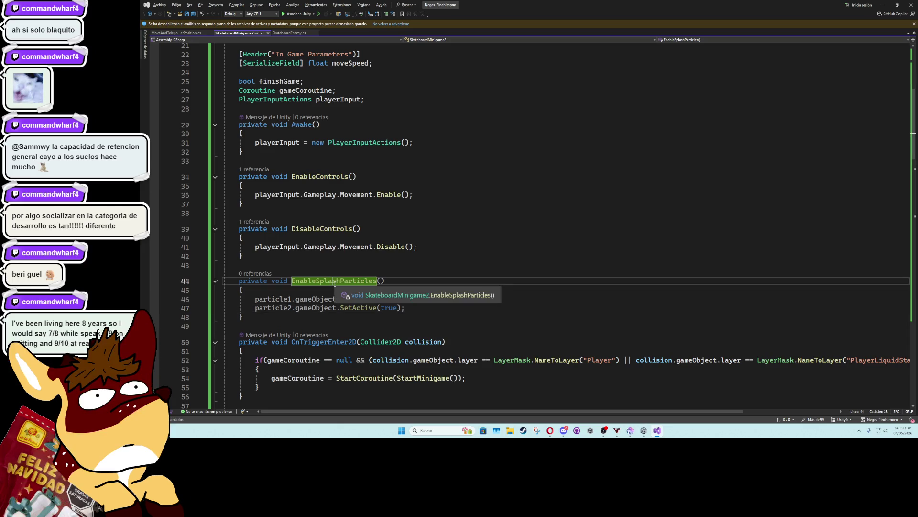
left_click(327, 269)
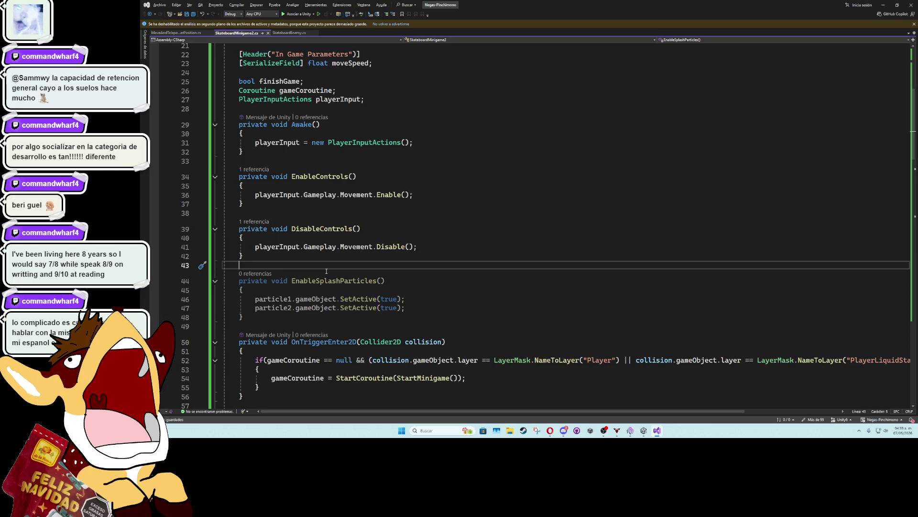
left_click(293, 256)
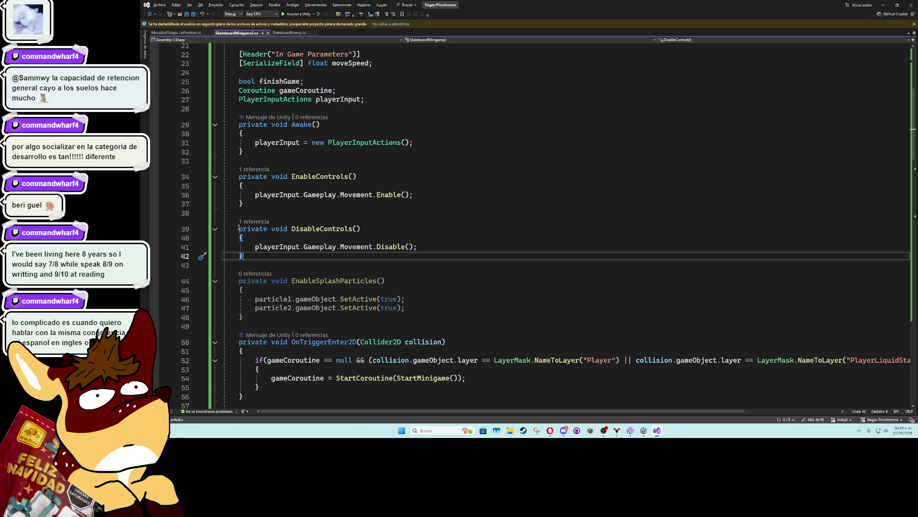
left_click_drag(238, 228, 245, 255)
left_click(249, 255)
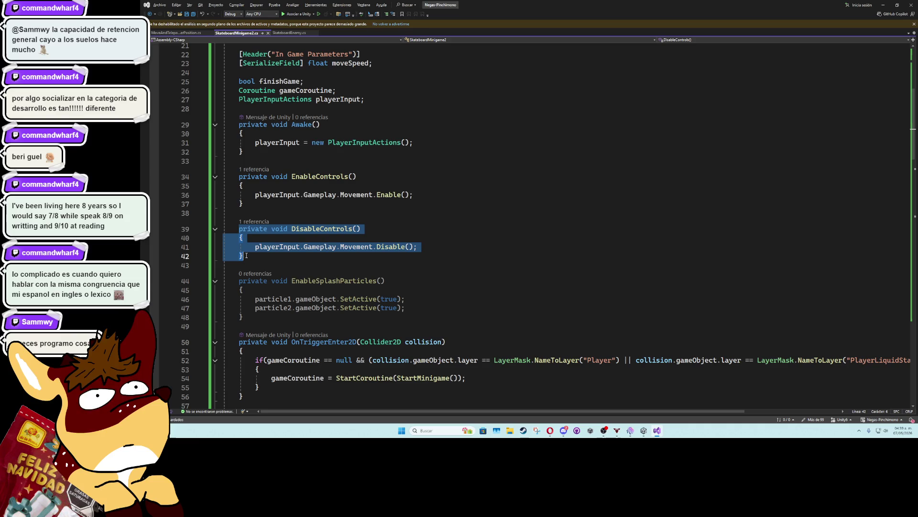
Add an EnableSplashParticles(); call after the targetPos assignment in StartMinigame and save.
left_click(249, 257)
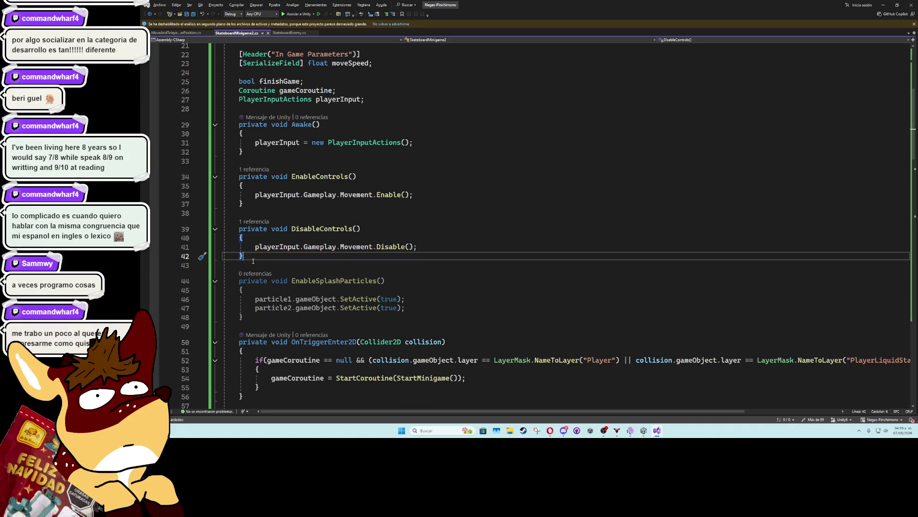
scroll(343, 253, "down", 2)
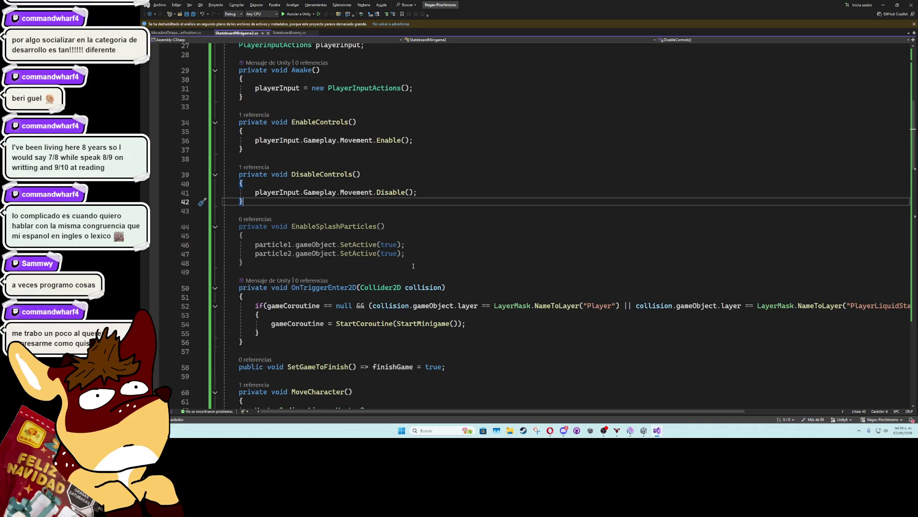
scroll(338, 255, "down", 13)
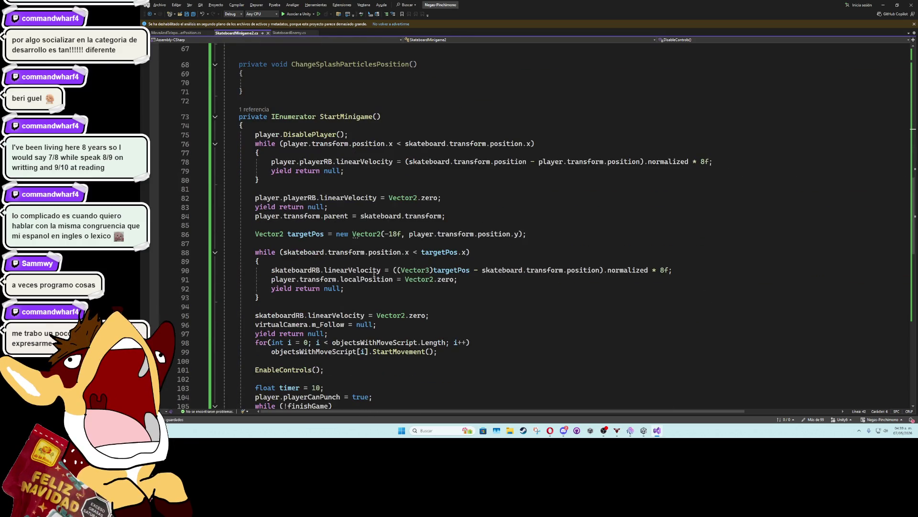
left_click(314, 243)
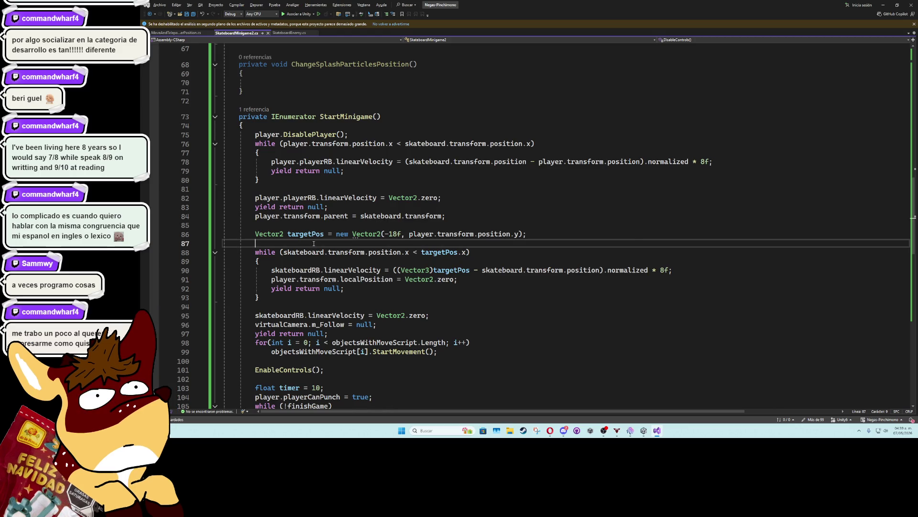
key("Return")
type("EnableSplashParticles")
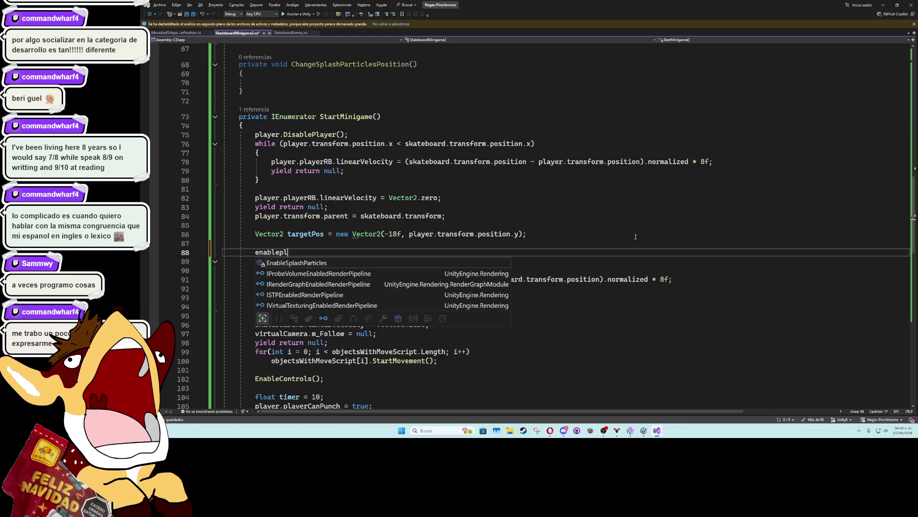
type("();")
key("Return")
key("ctrl+s")
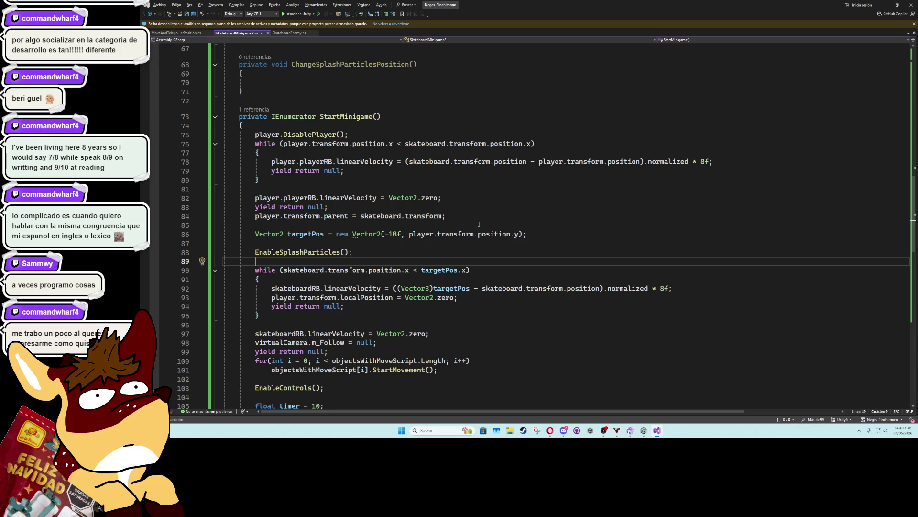
scroll(479, 224, "up", 5)
left_click(361, 220)
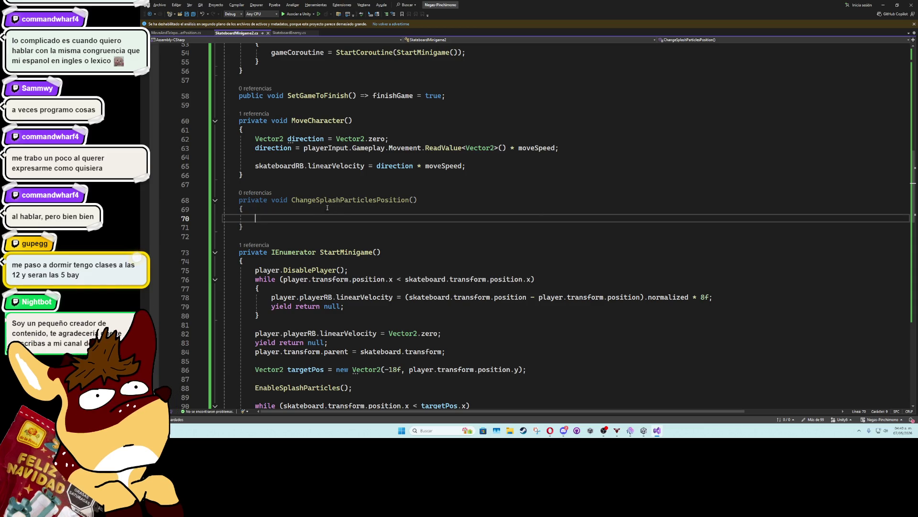
Add a ChangeSplashParticlesPosition(); call after the localPosition line in the skateboard loop.
scroll(390, 246, "down", 6)
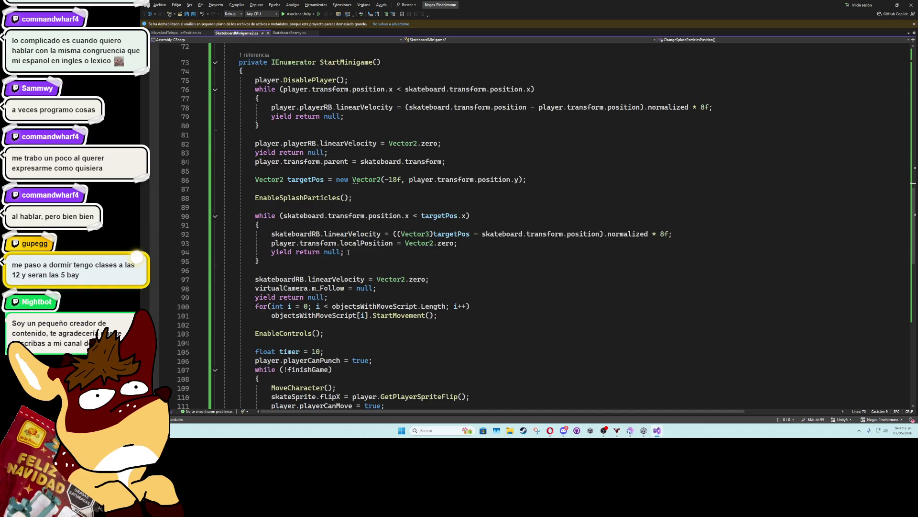
left_click(466, 243)
key("Return")
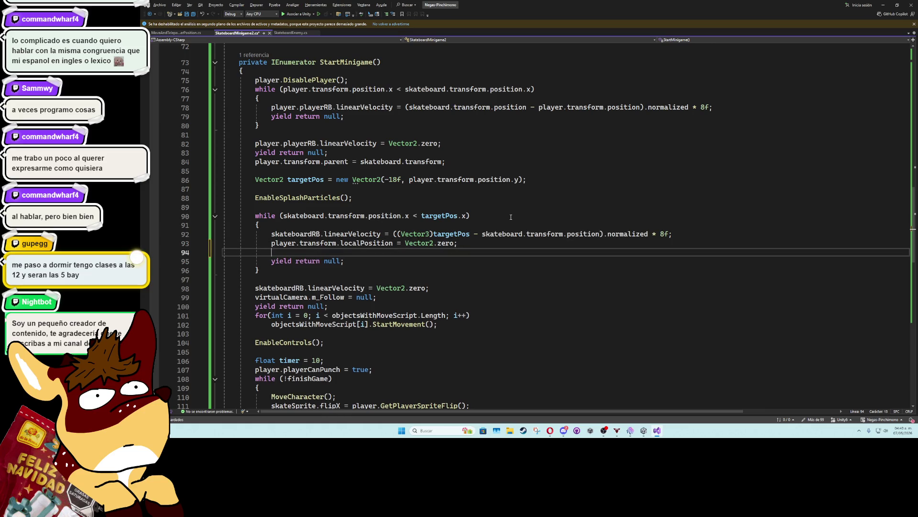
type("changespla")
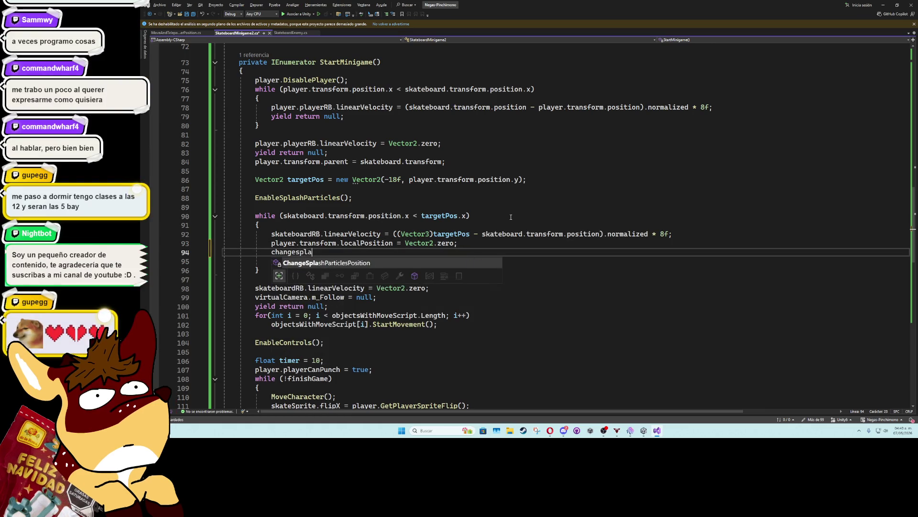
key("Tab")
type("();")
Paste the ChangeSplashParticlesPosition(); call into the game loop and the final timer loop.
left_click(386, 263)
scroll(397, 268, "down", 5)
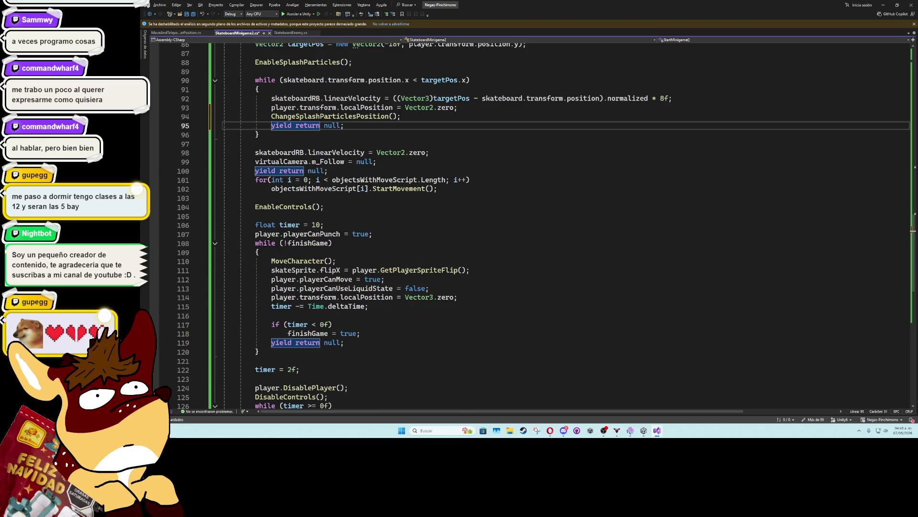
left_click(377, 316)
type("ChangeSplashParticlesPosition();")
scroll(376, 320, "down", 3)
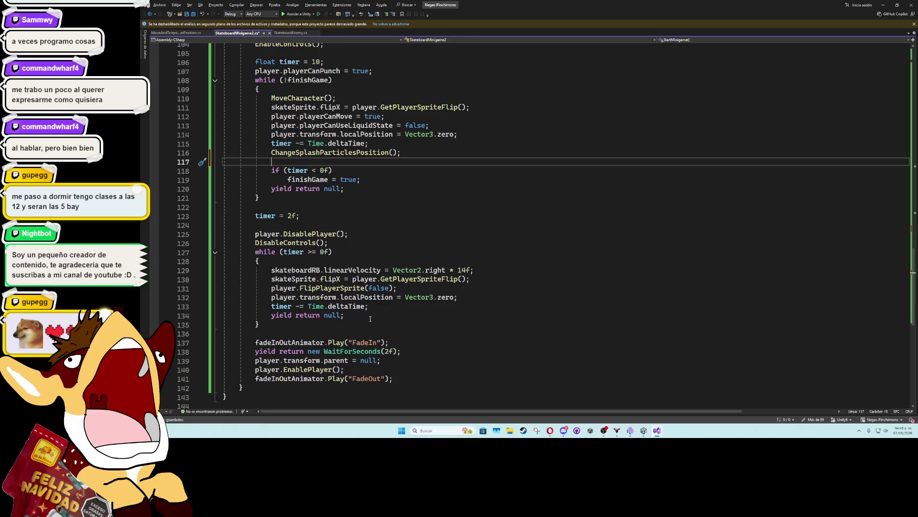
left_click(372, 307)
type("ChangeSplashParticlesPosition();")
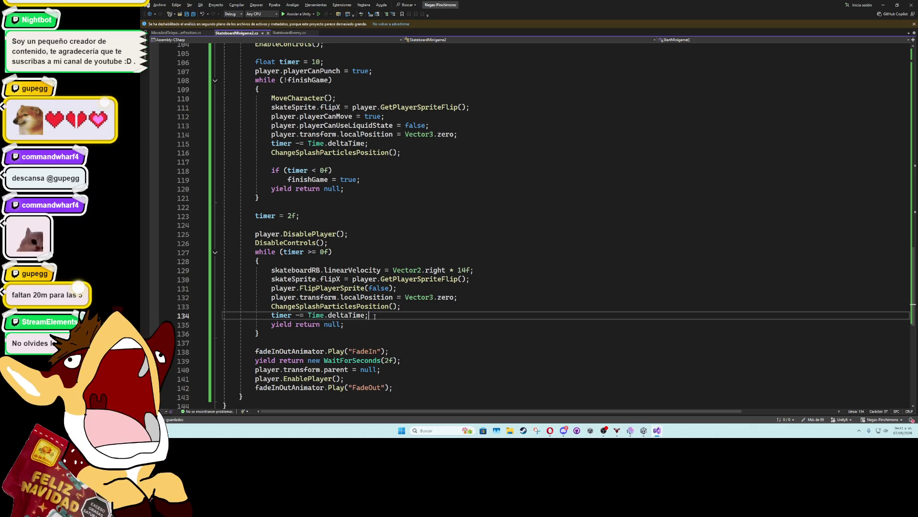
Remove the extra blank line added after the timer line.
key("Return")
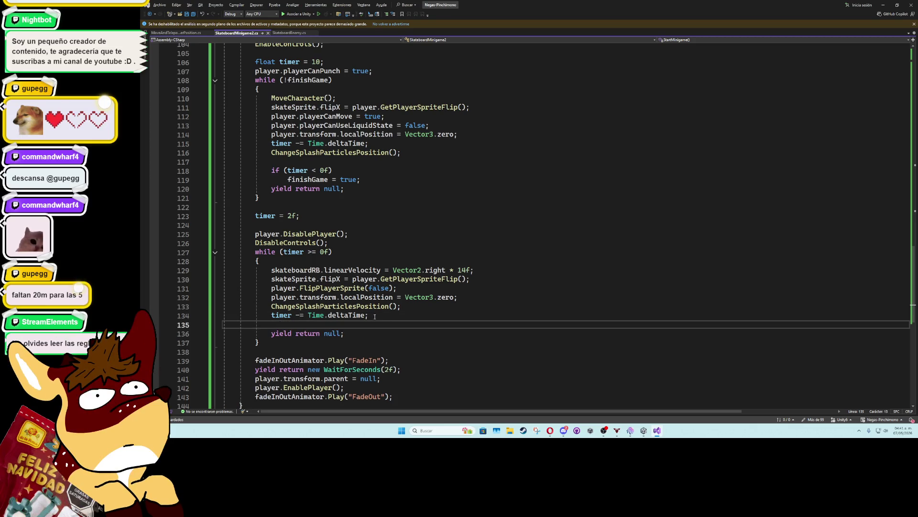
scroll(375, 317, "down", 4)
scroll(368, 305, "up", 3)
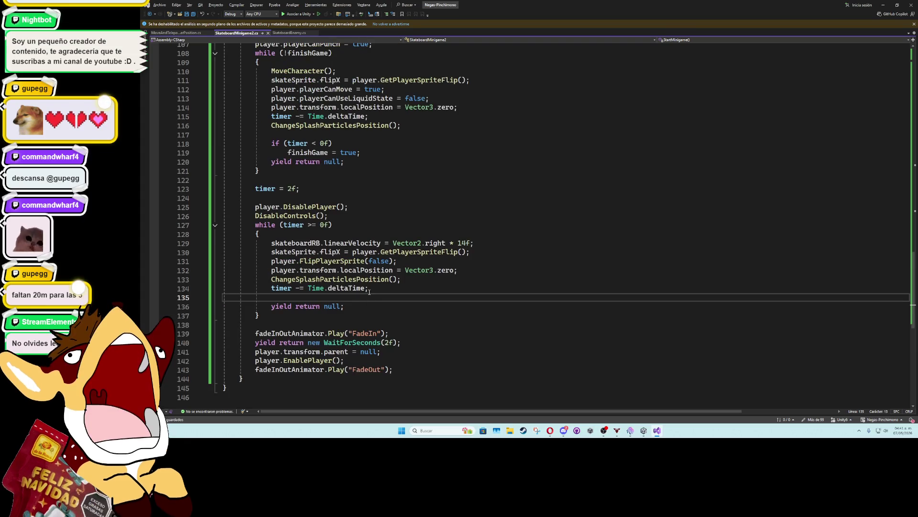
key("BackSpace")
Start typing in the ChangeSplashParticlesPosition body and check the skateSprite field declaration.
scroll(363, 295, "up", 15)
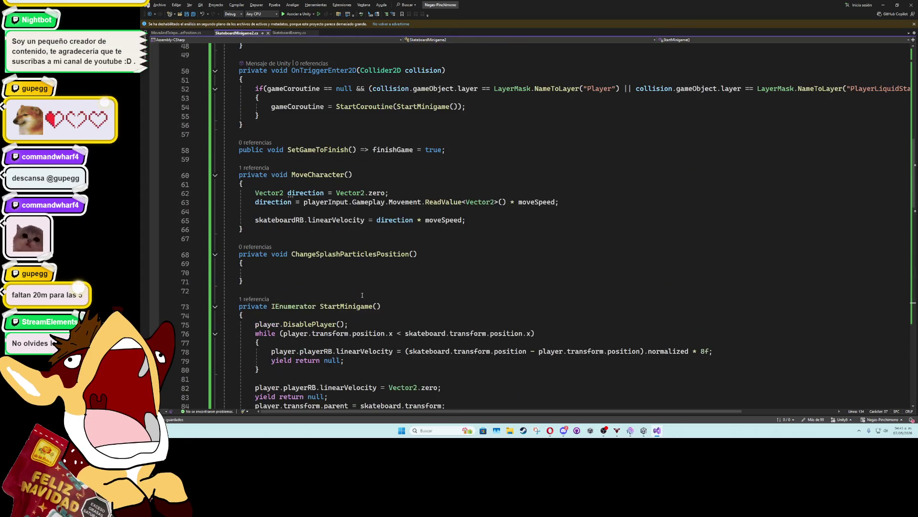
left_click(300, 272)
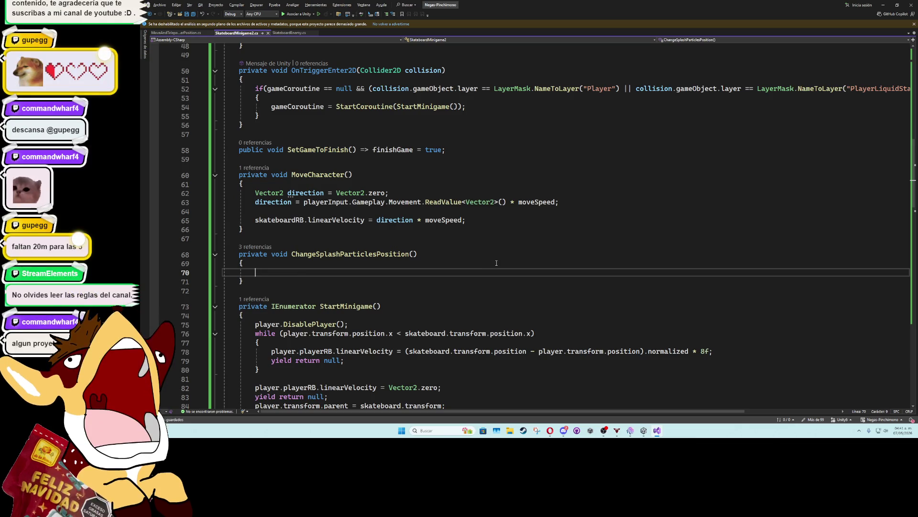
type("p")
key("BackSpace")
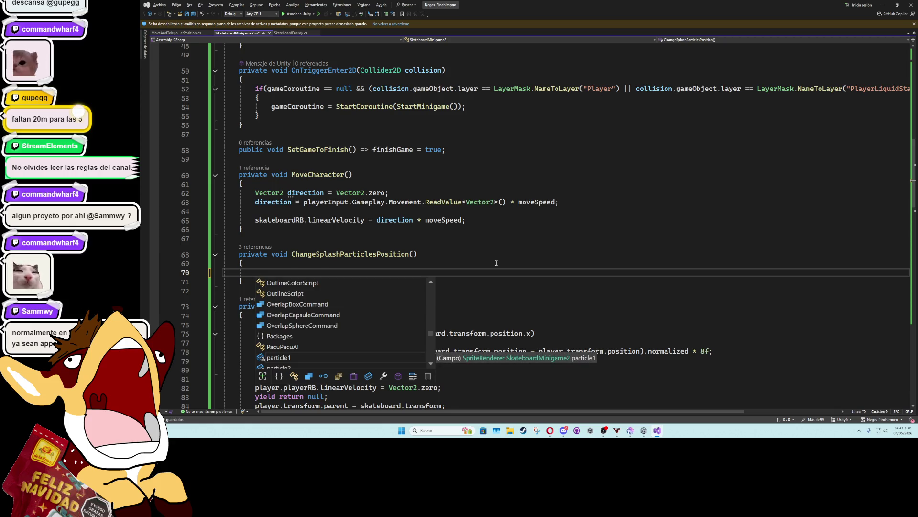
type("board")
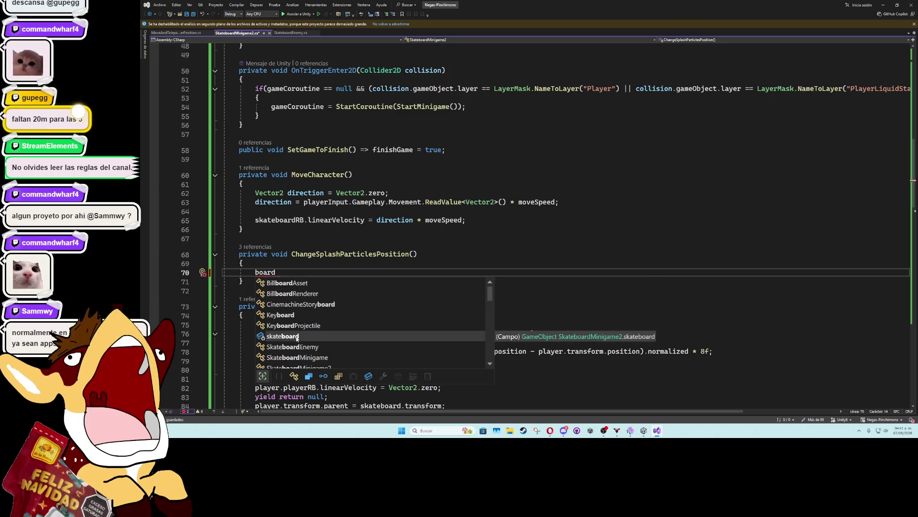
scroll(295, 339, "down", 3)
scroll(297, 339, "down", 3)
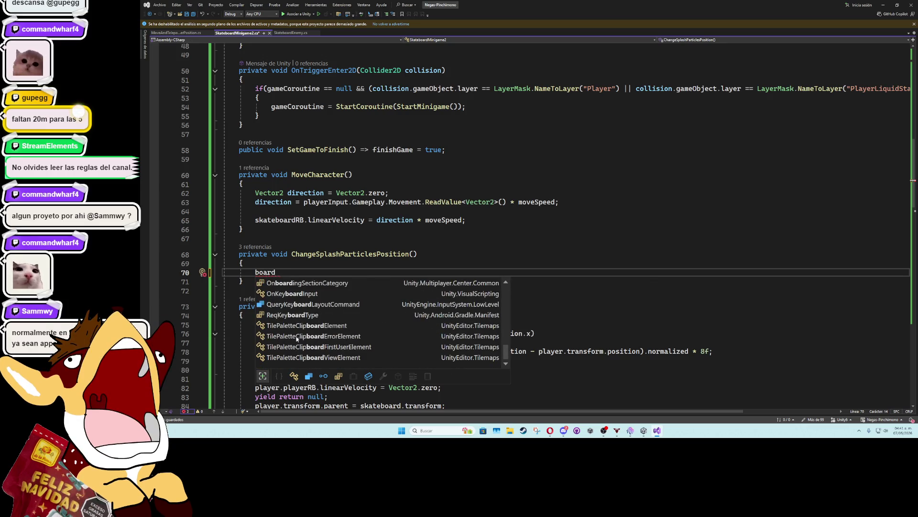
scroll(306, 325, "up", 6)
scroll(332, 267, "up", 15)
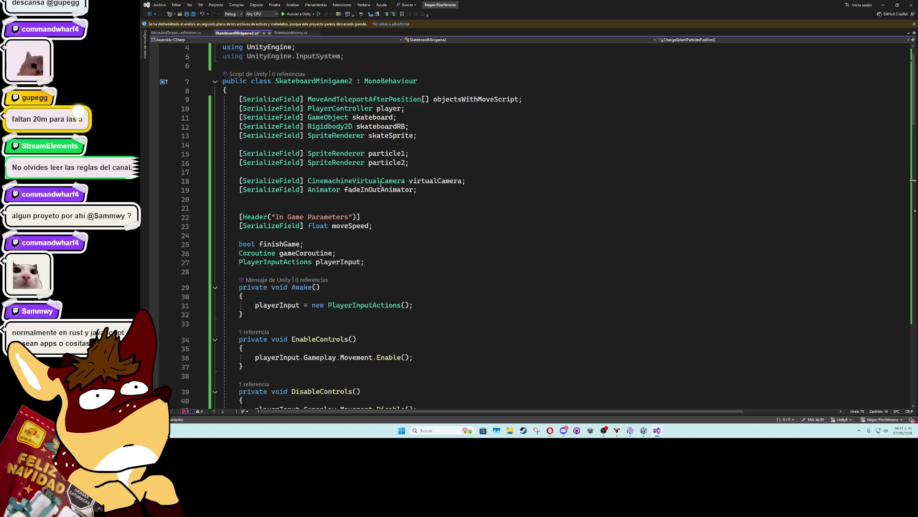
left_click(383, 142)
scroll(314, 263, "down", 10)
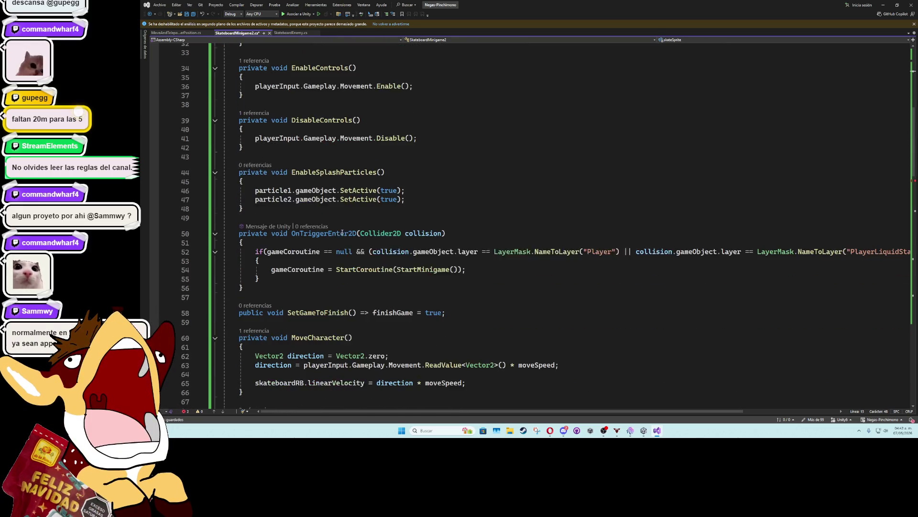
scroll(313, 262, "up", 8)
scroll(314, 262, "down", 9)
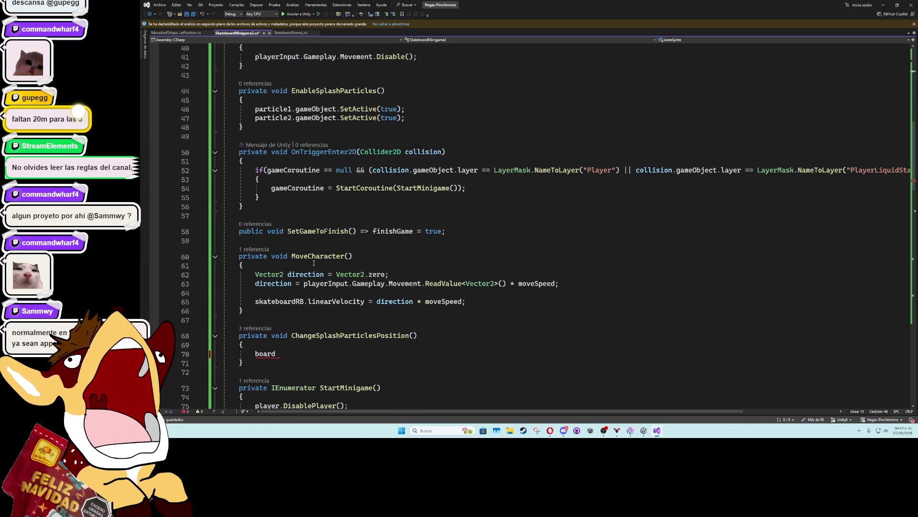
Set particle1.flipX and particle2.flipX equal to skateSprite.flipX.
left_click_drag(278, 353, 255, 353)
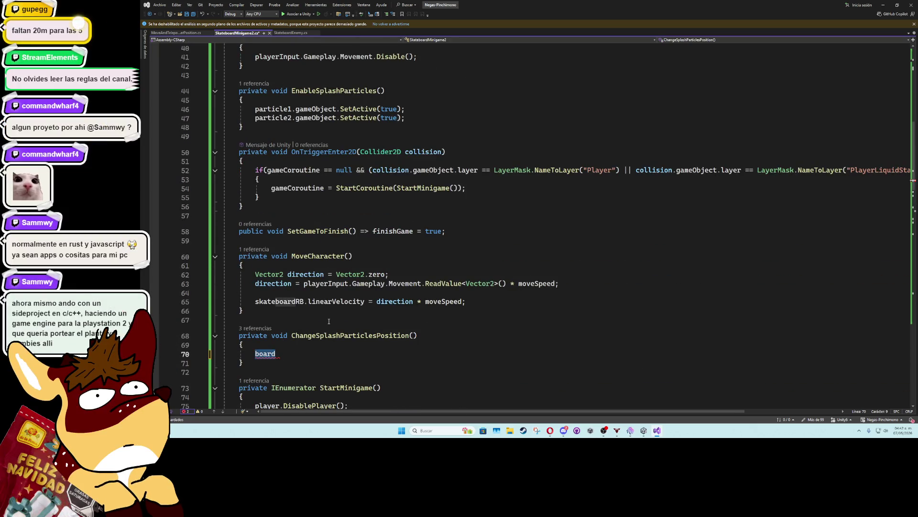
type("particle1")
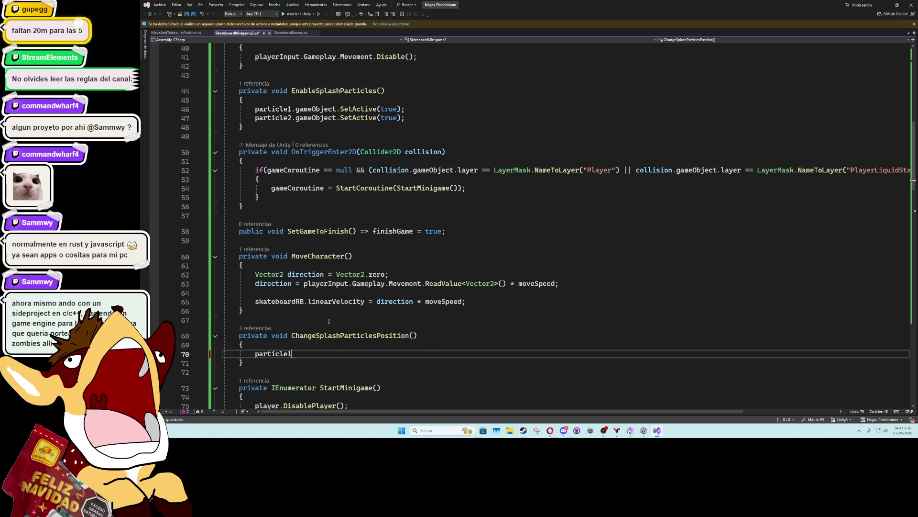
type(".flipX")
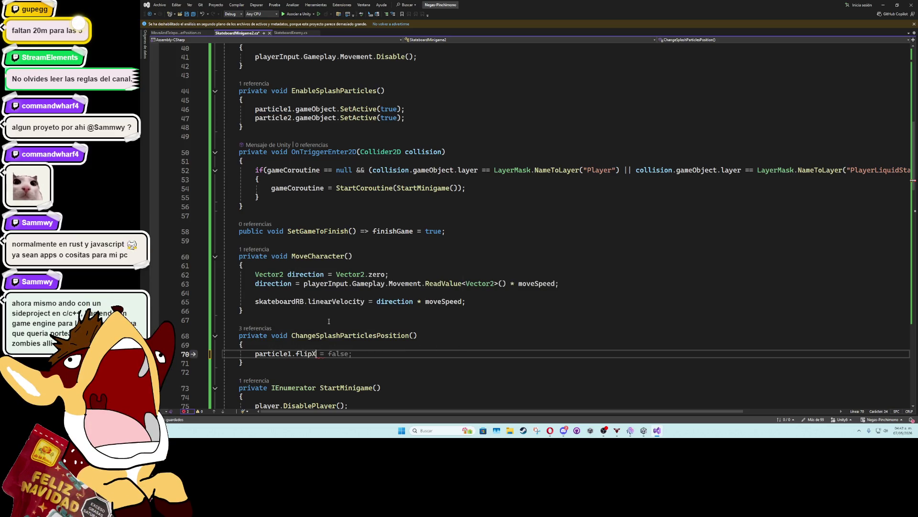
type(" = skateSprite.fli")
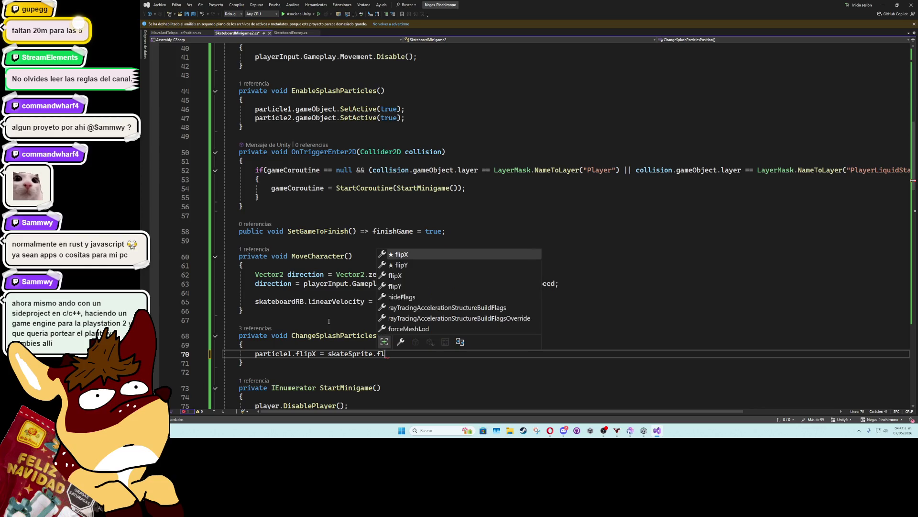
key("Tab")
key("ctrl+d")
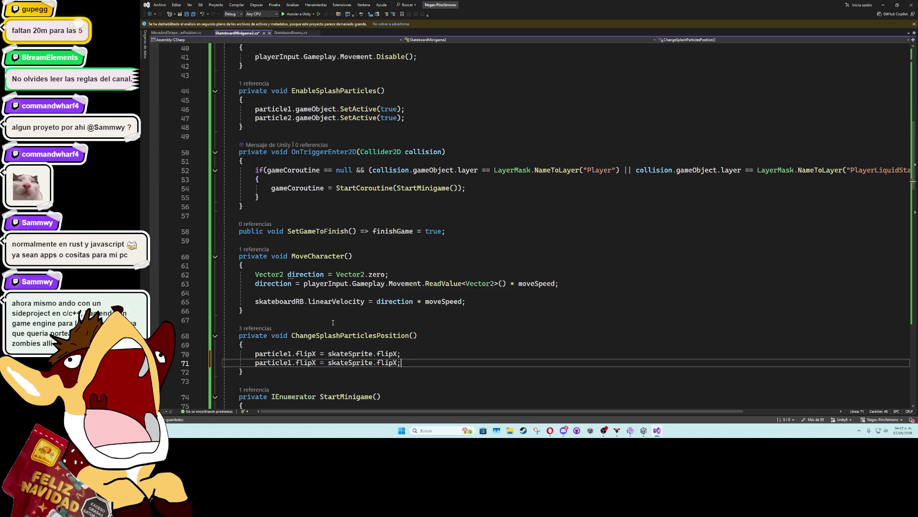
left_click(293, 362)
key("BackSpace")
type("2")
left_click(411, 363)
Begin the conditional line particle1.transform.position = skateSprite.flipX ?
key("Return")
key("Return")
type("i")
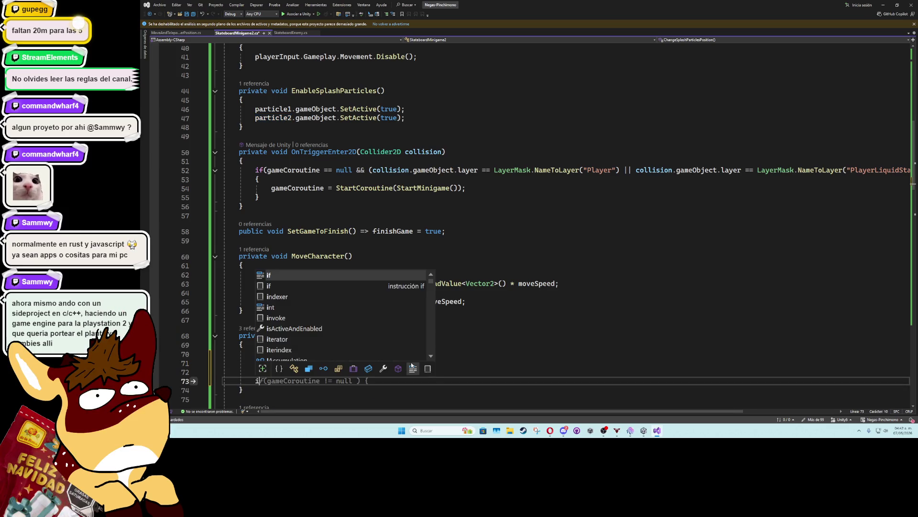
key("BackSpace")
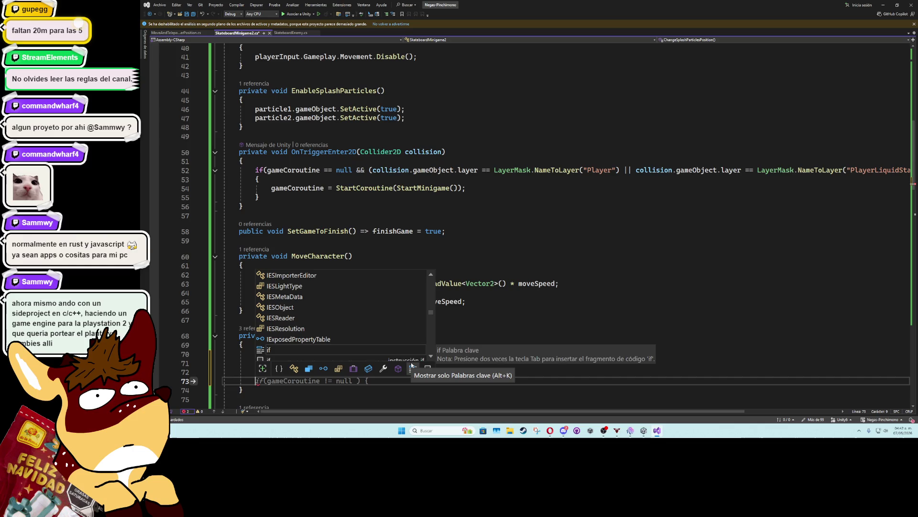
type("particle")
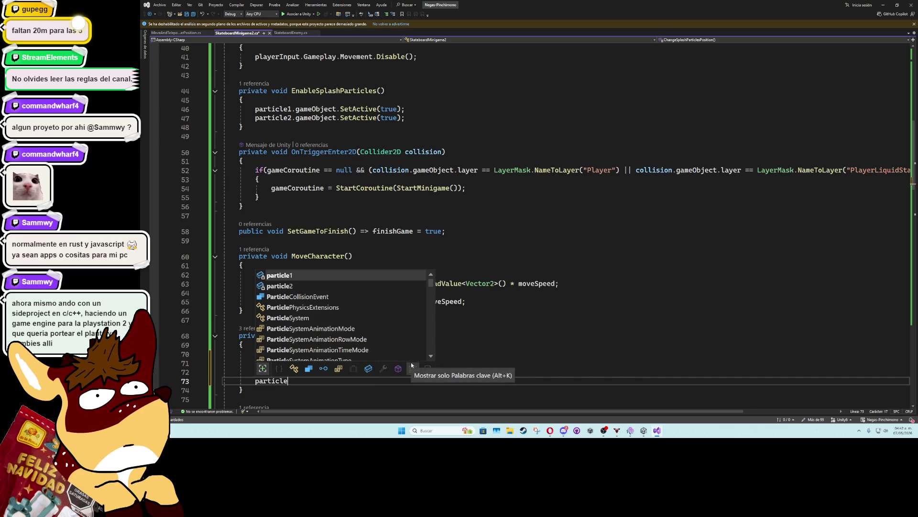
type("1.transform.position = ")
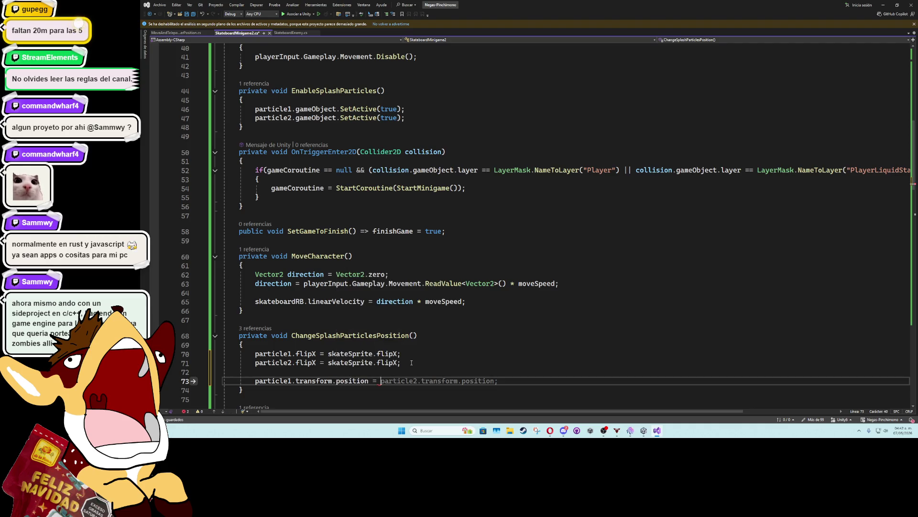
type("skateSprite.flipX")
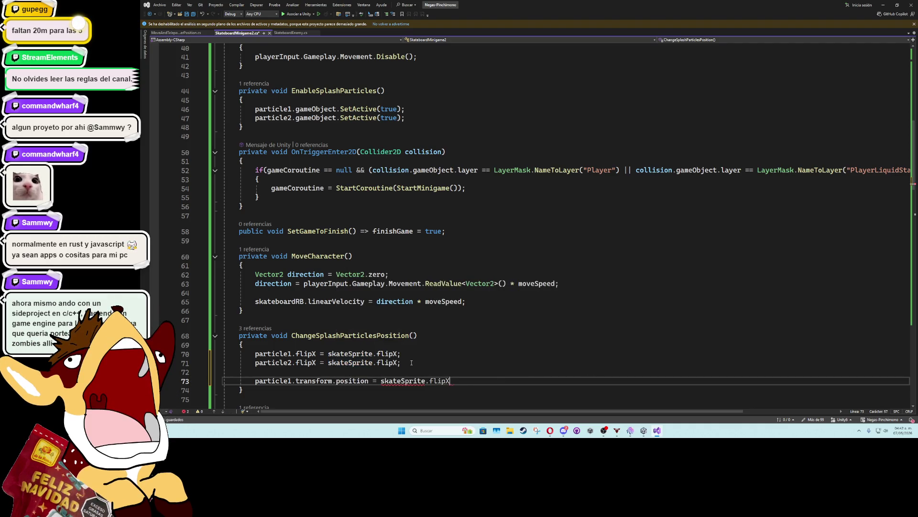
key("BackSpace")
key("BackSpace")
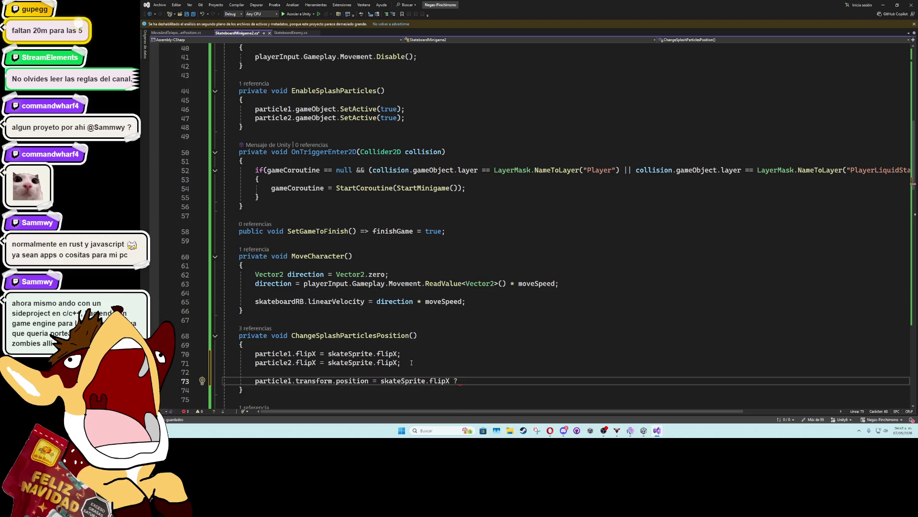
scroll(612, 384, "down", 3)
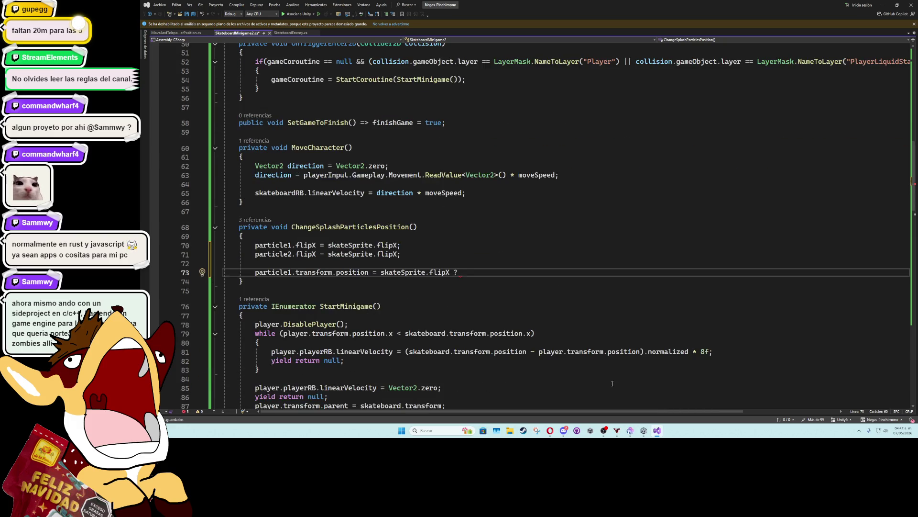
In Unity, tick Flip X on both Splash1 and the skateboard Sprite.
key("alt+Tab")
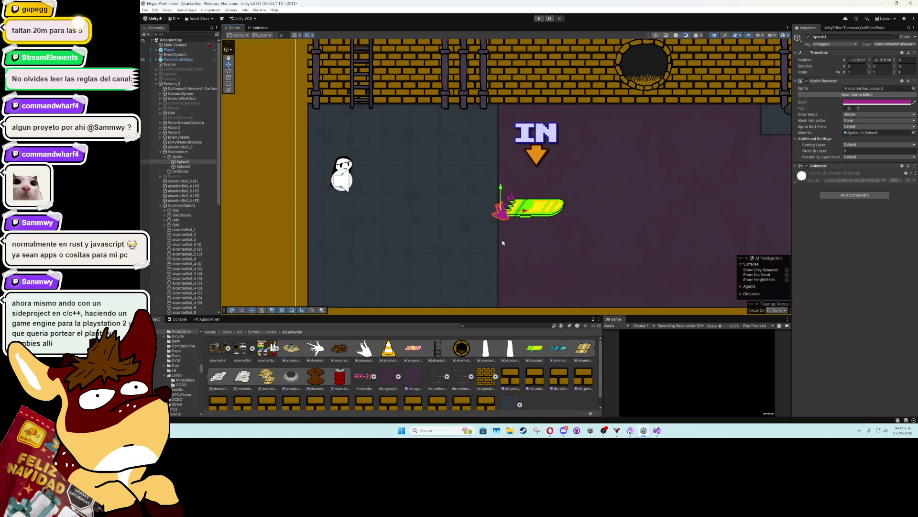
left_click(202, 162)
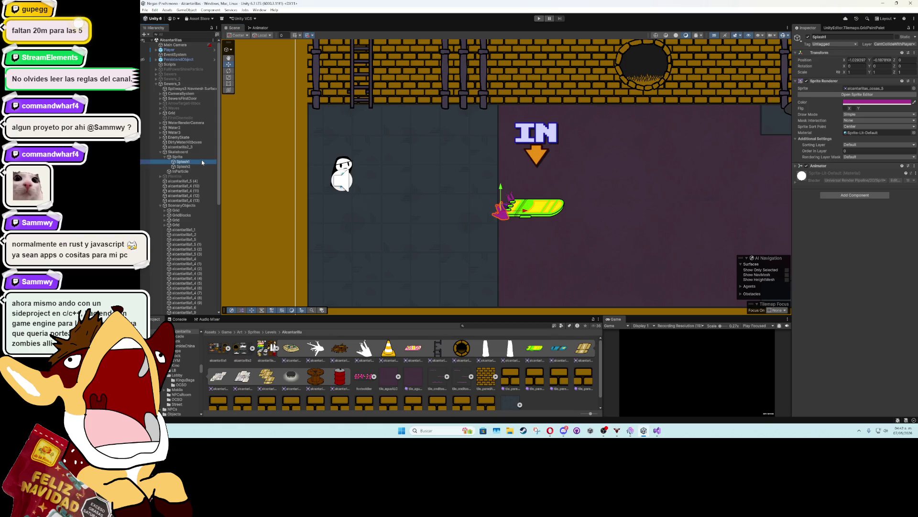
left_click(845, 109)
left_click(534, 213)
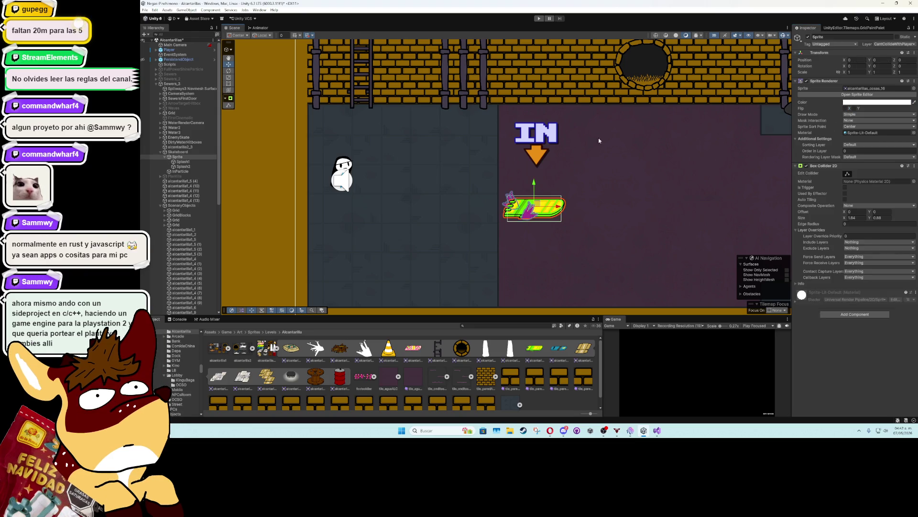
left_click(845, 109)
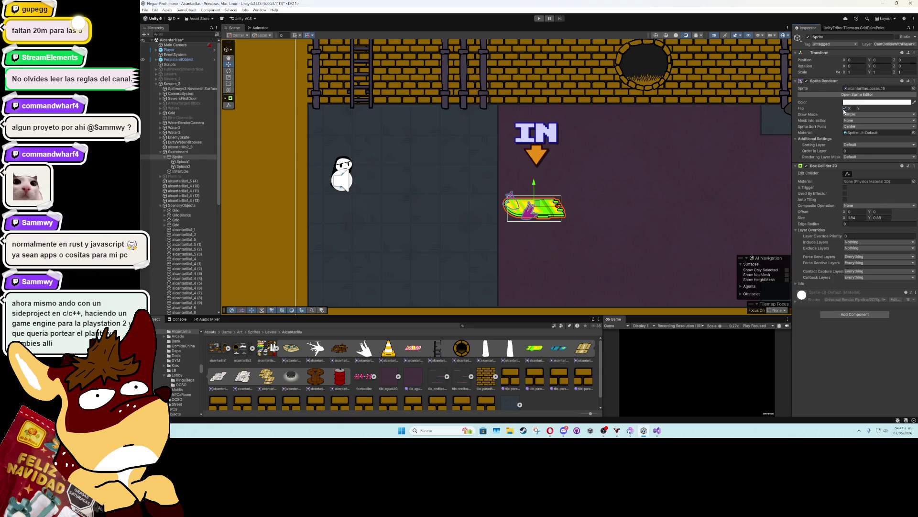
Drag Splash1 to the flipped board's rear and read its Position X, about 0.9.
left_click(484, 210)
left_click_drag(553, 214, 588, 211)
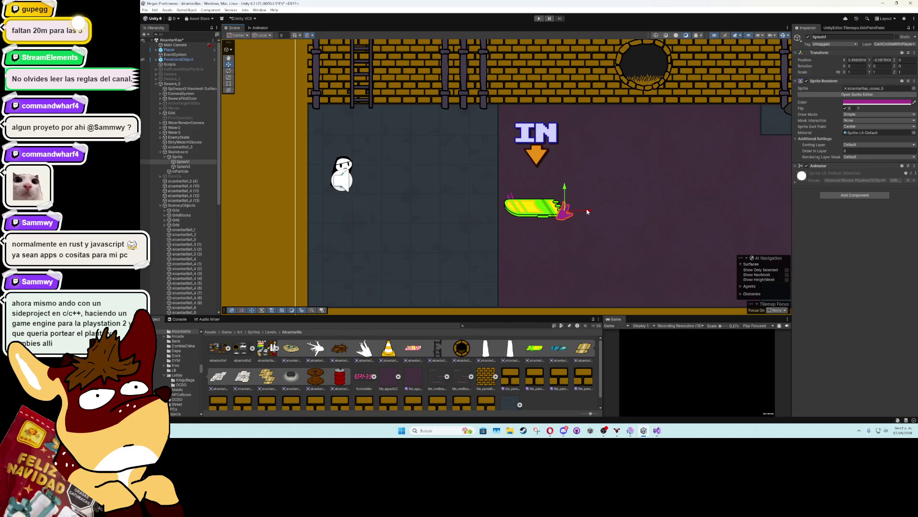
left_click(856, 60)
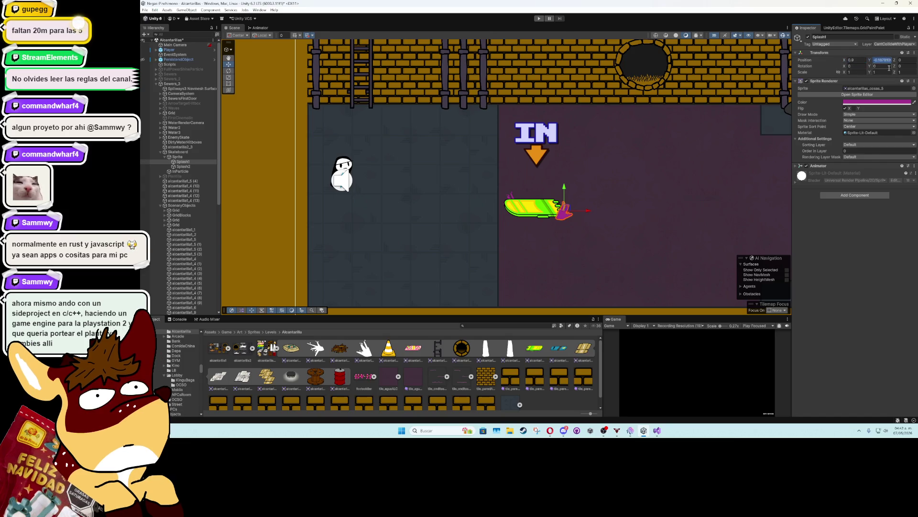
type("0")
key("ctrl+z")
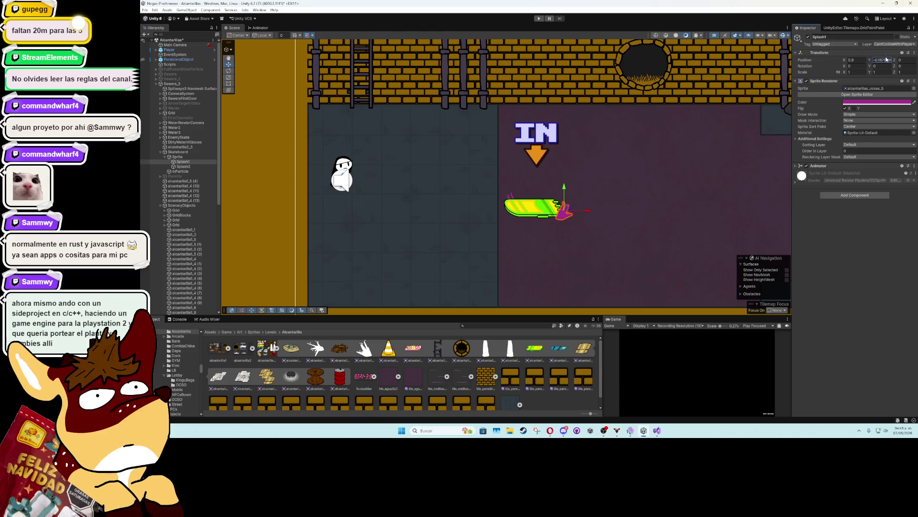
left_click(883, 4)
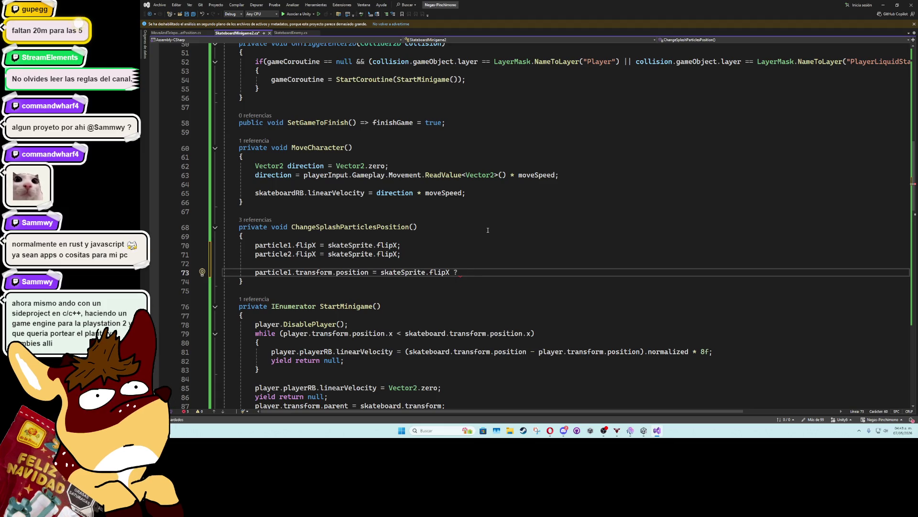
Write new Vector3(0.9f, particle1.transform.position.y) : as the first branch of the conditional.
type("new vec")
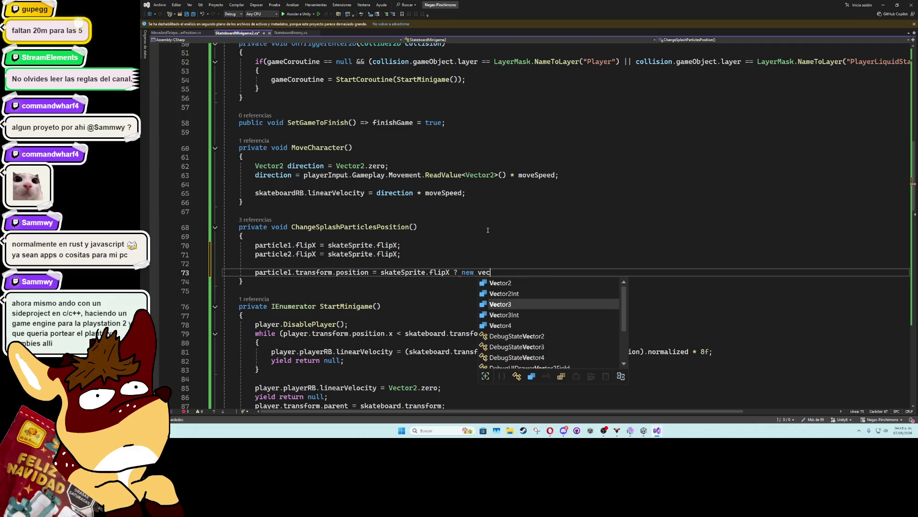
key("Tab")
type("()")
type("0.9")
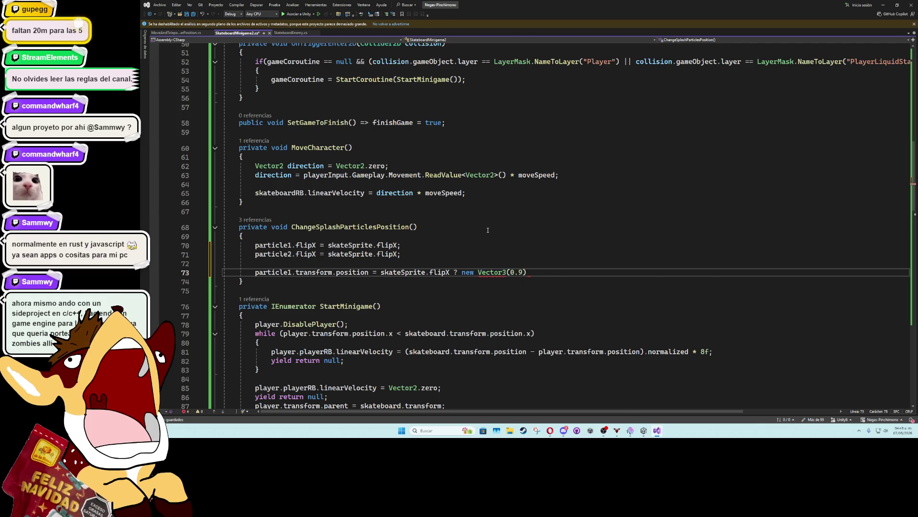
type("f, part")
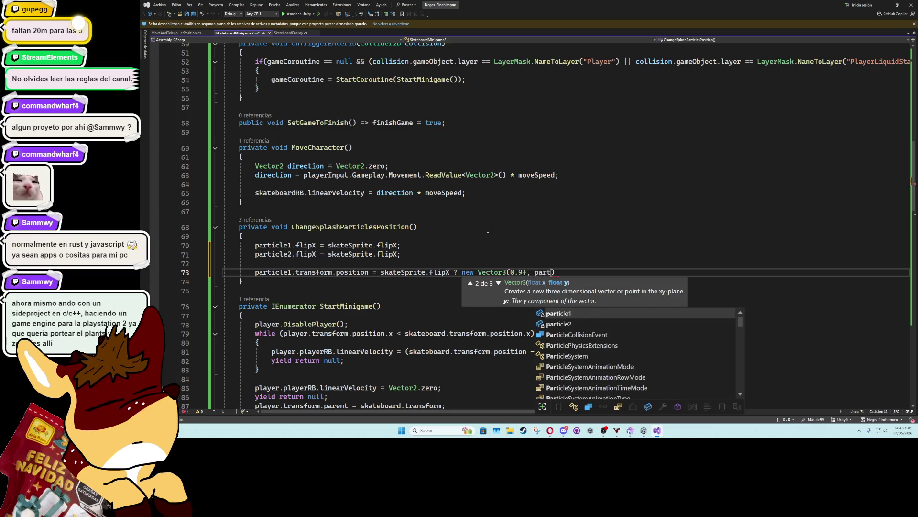
key("Tab")
type(".transform.position.y")
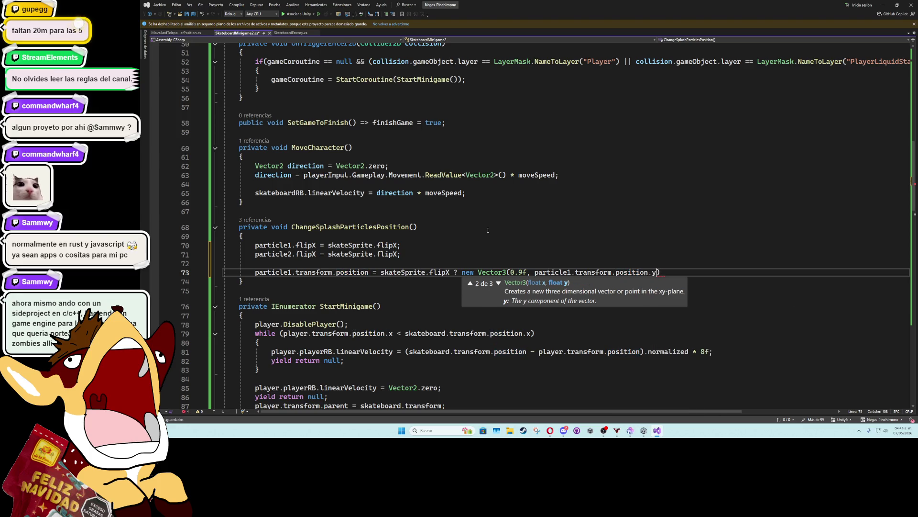
type(") :")
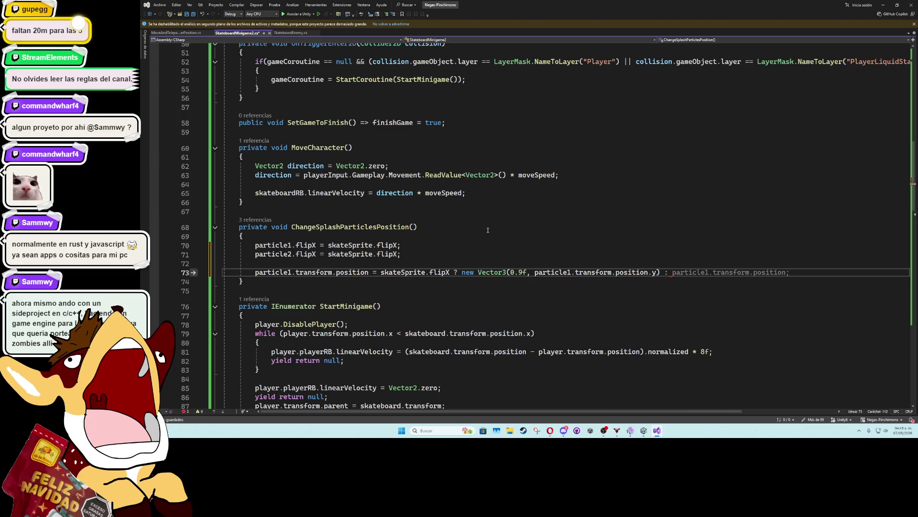
Copy that Vector3 expression into the branch after the colon.
left_click_drag(660, 272, 463, 273)
key("ctrl+c")
left_click(706, 272)
key("ctrl+v")
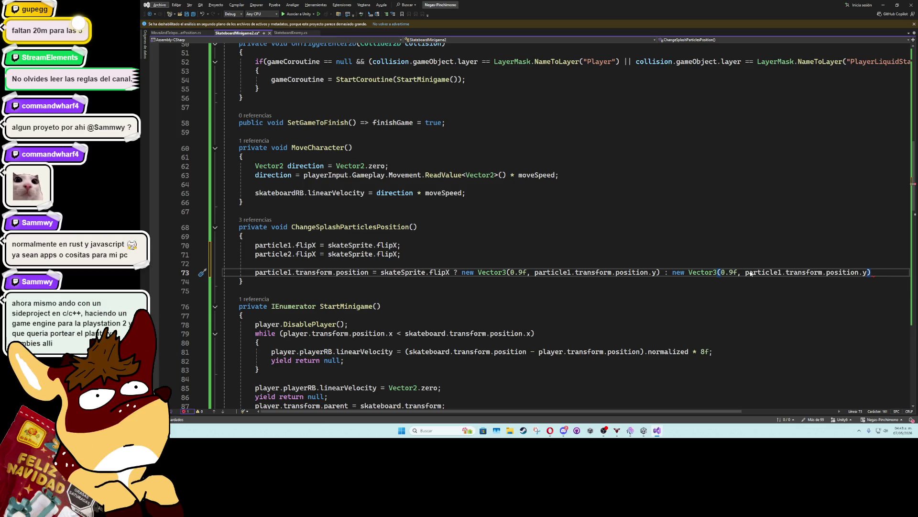
key("alt+Tab")
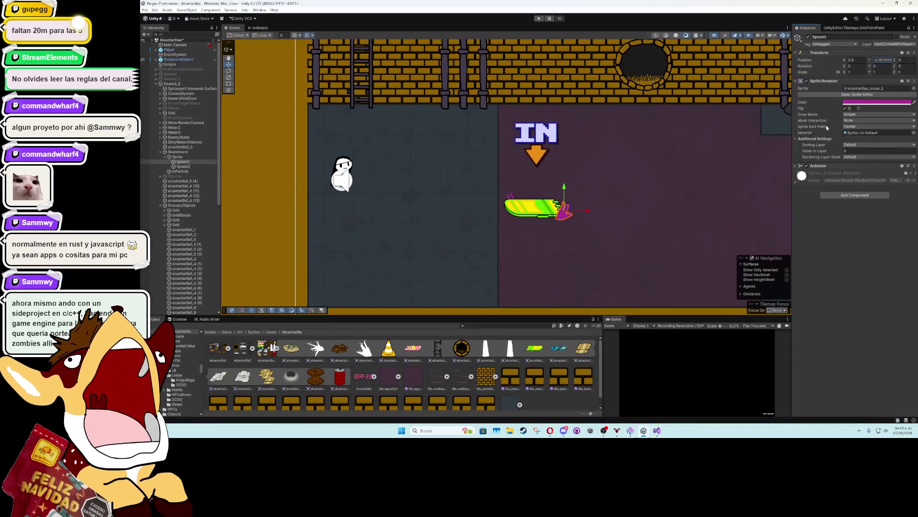
left_click(853, 59)
Enter Splash1's Inspector X position as about -1.03 and save the scene.
type("0")
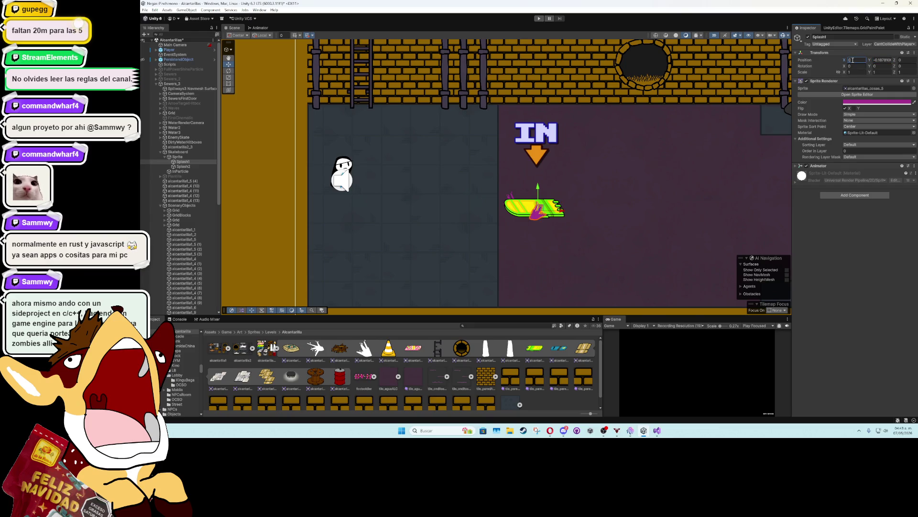
type(".9-1.03")
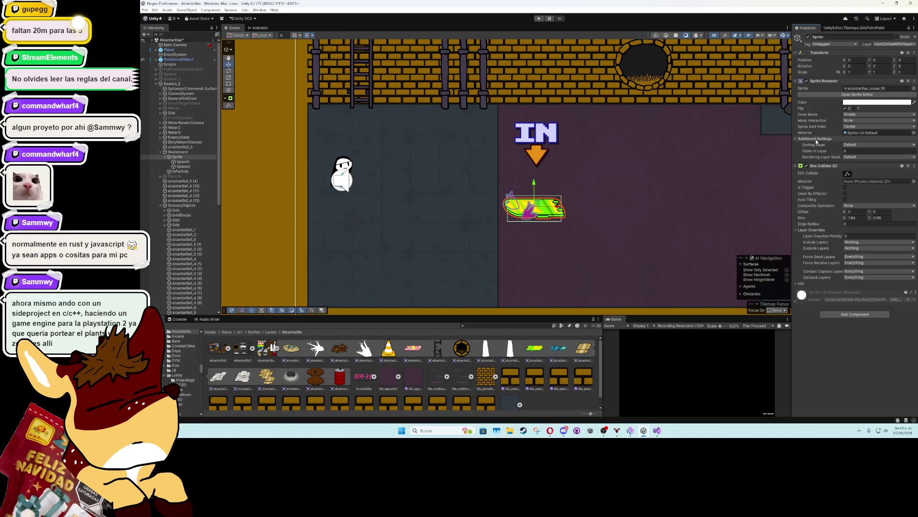
key("ctrl+z")
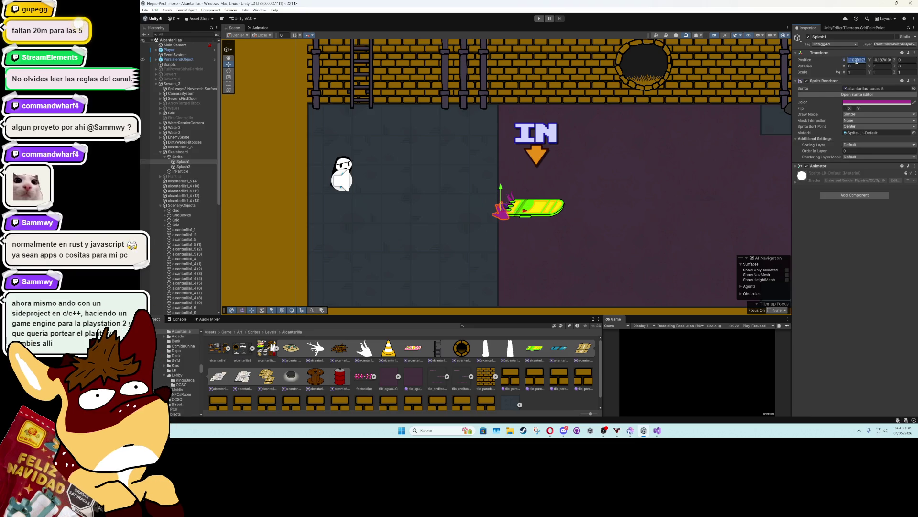
key("alt+Tab")
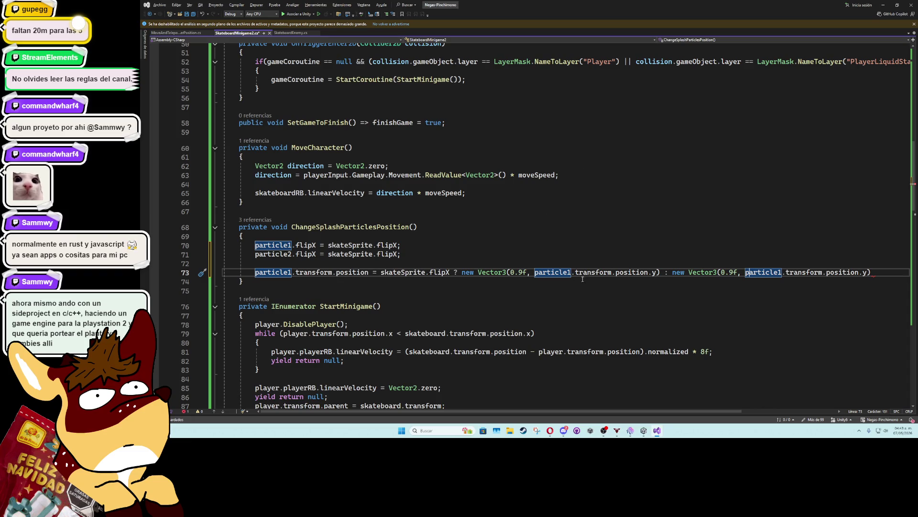
Paste -1.029297f as particle1's second X value on line 73 and duplicate that line.
double_click(730, 273)
key("ctrl+v")
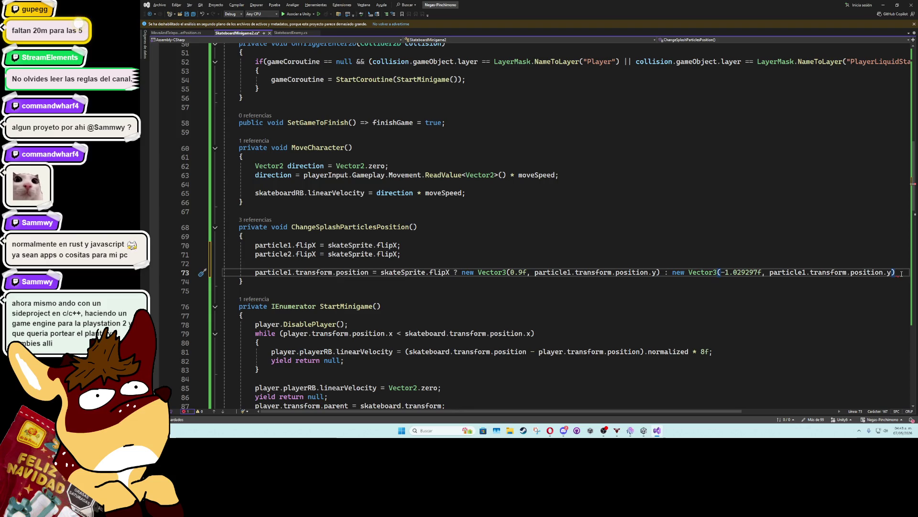
key("ctrl+d")
Rename all three particle1 references on the duplicated line 74 to particle2.
left_click(291, 281)
key("BackSpace")
type("2")
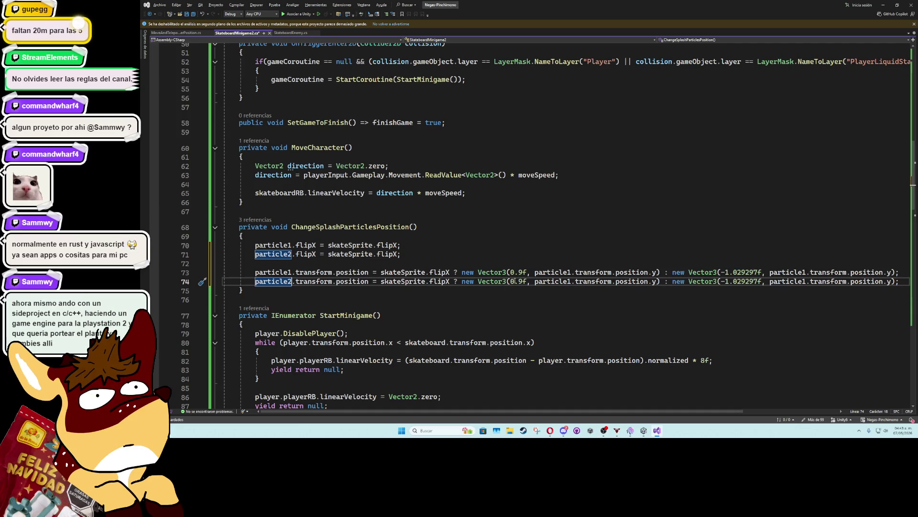
left_click(571, 282)
key("BackSpace")
type("2")
left_click(806, 281)
key("BackSpace")
type("2")
Check Splash2 in Unity, then paste -0.6771278f as particle2's first X value on line 74.
key("alt+Tab")
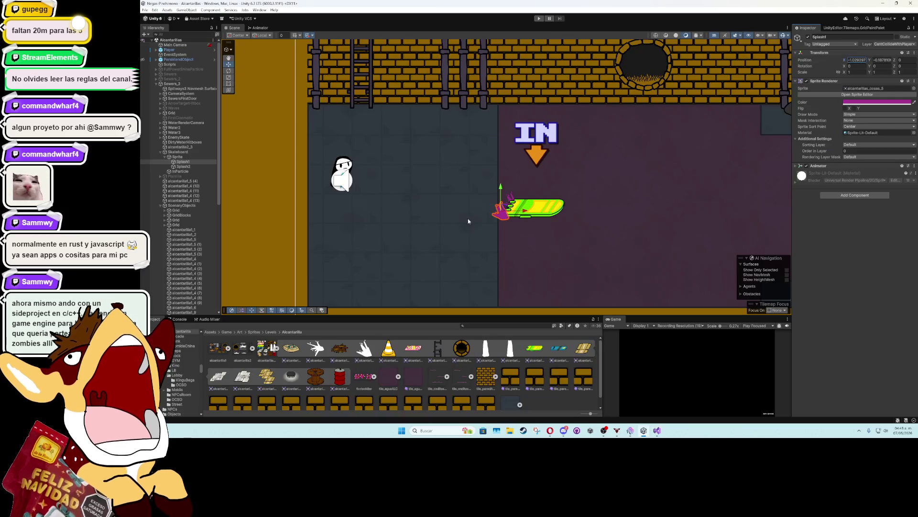
left_click(509, 200)
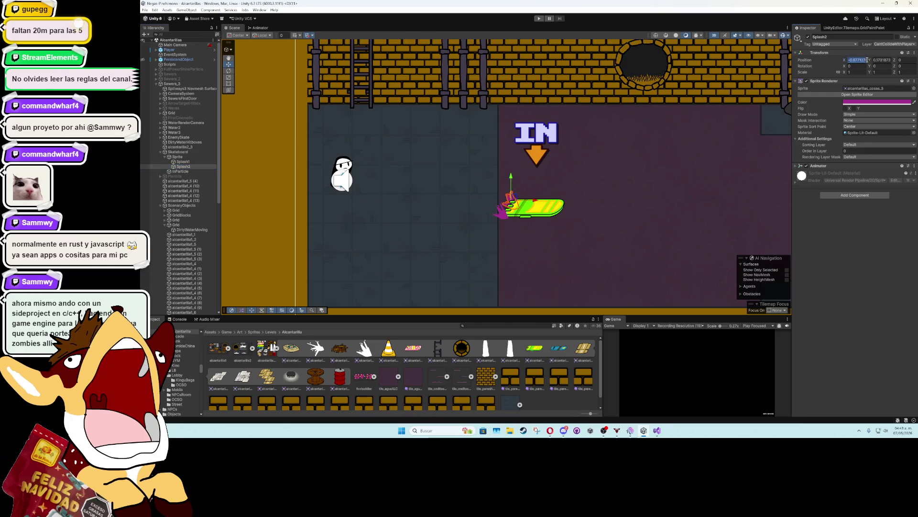
key("alt+Tab")
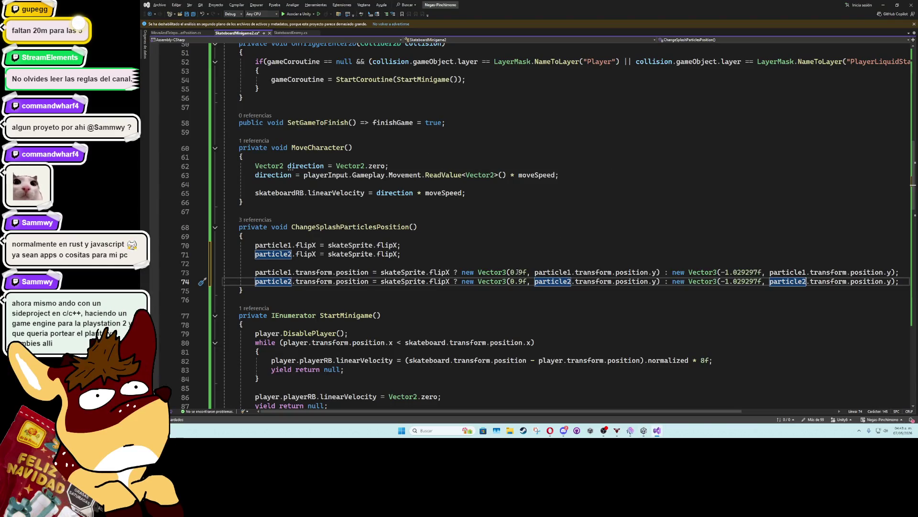
double_click(522, 272)
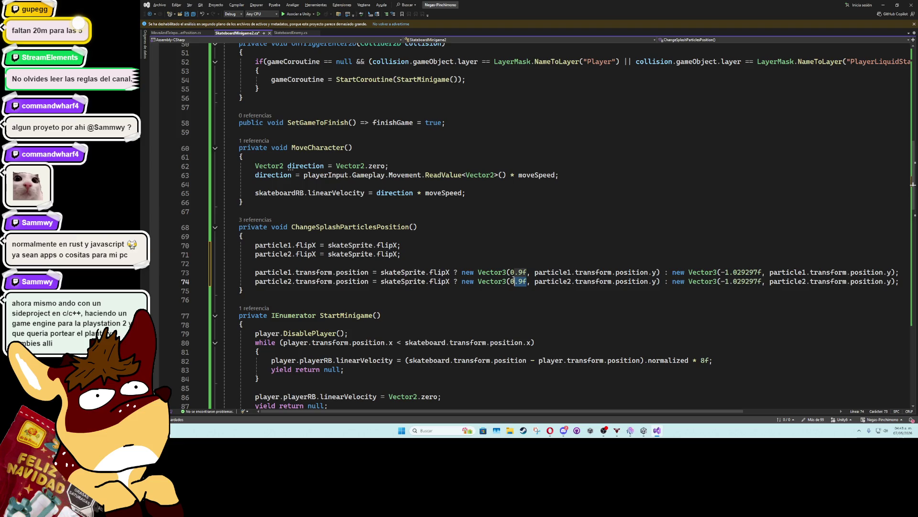
left_click_drag(511, 282, 526, 282)
key("ctrl+v")
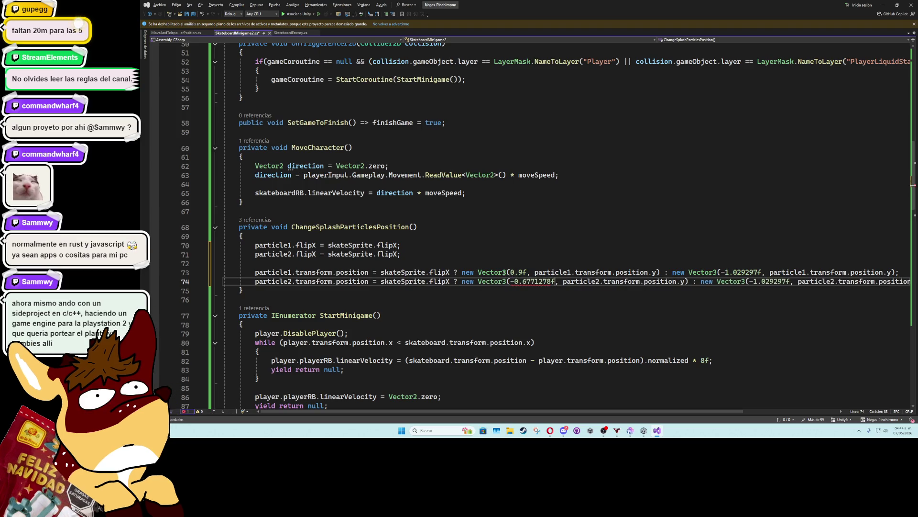
key("alt+Tab")
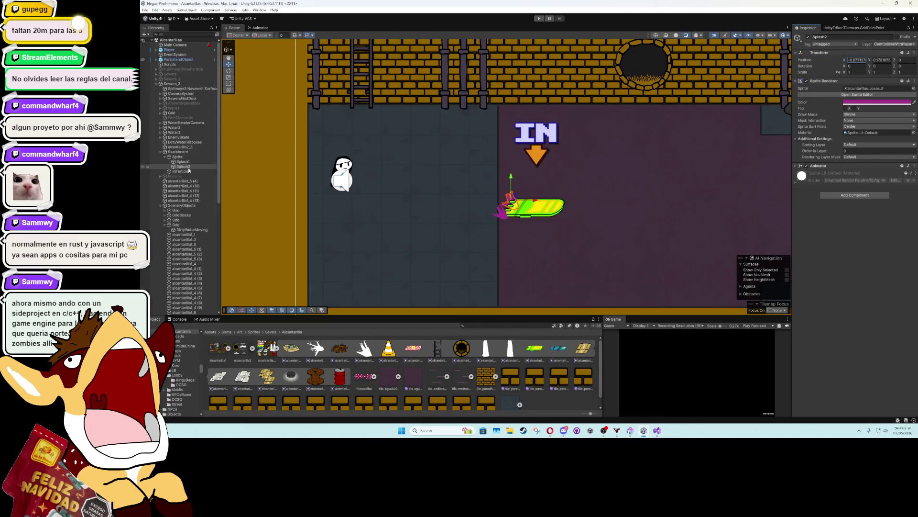
Flip the skateboard sprite on X and move Splash2 to Position X 0.8 behind the board.
left_click(545, 215)
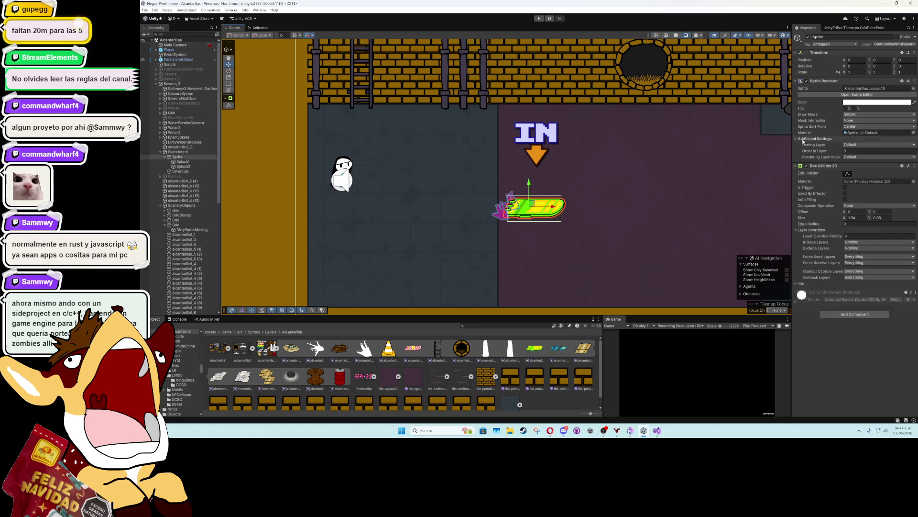
left_click(846, 109)
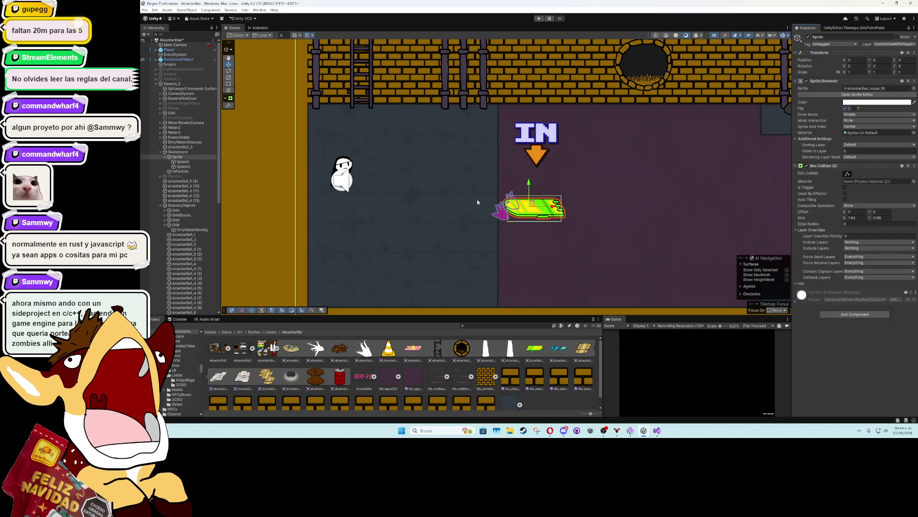
left_click(186, 167)
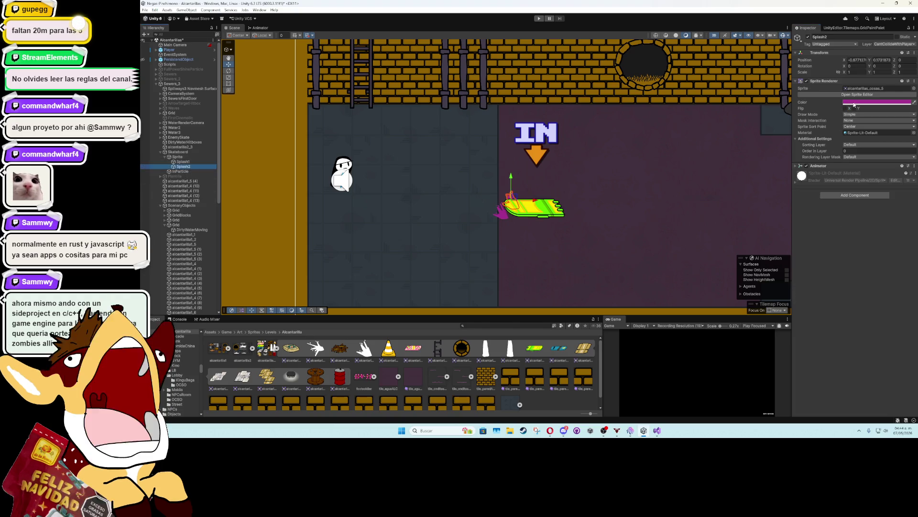
left_click_drag(536, 198, 586, 202)
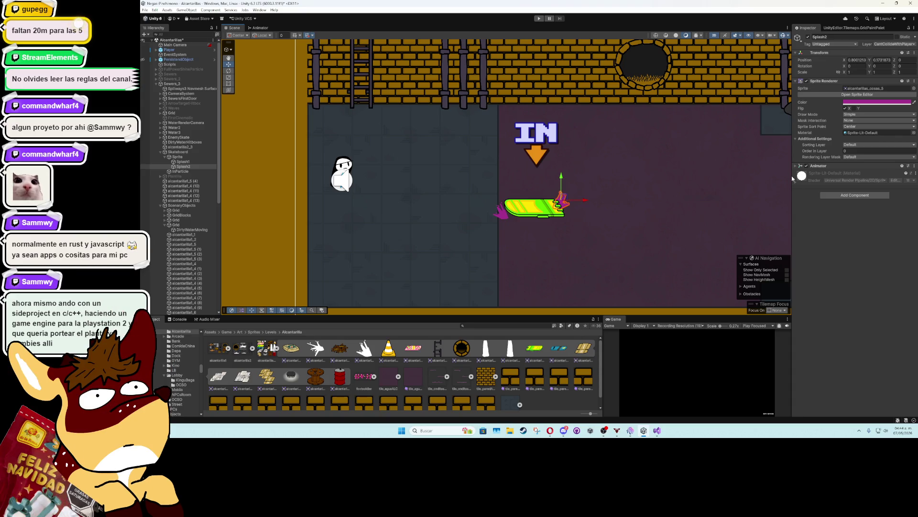
left_click(855, 61)
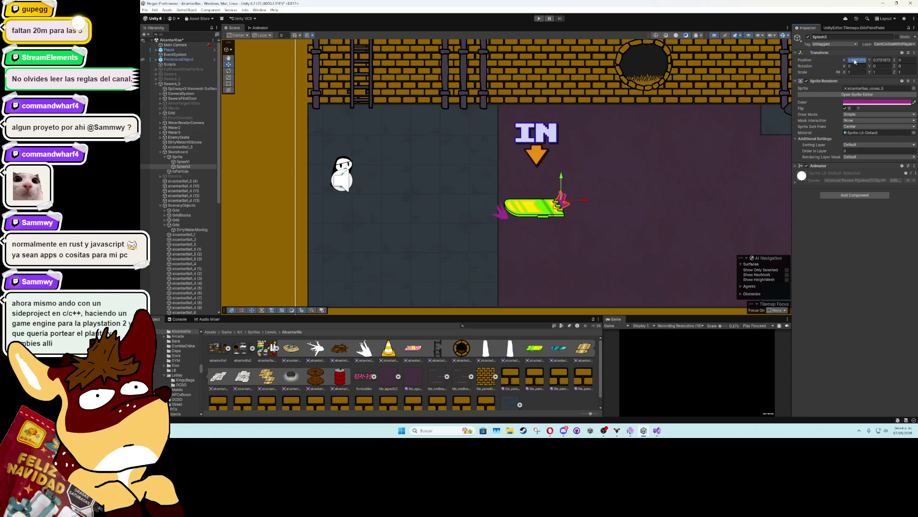
type("0.8")
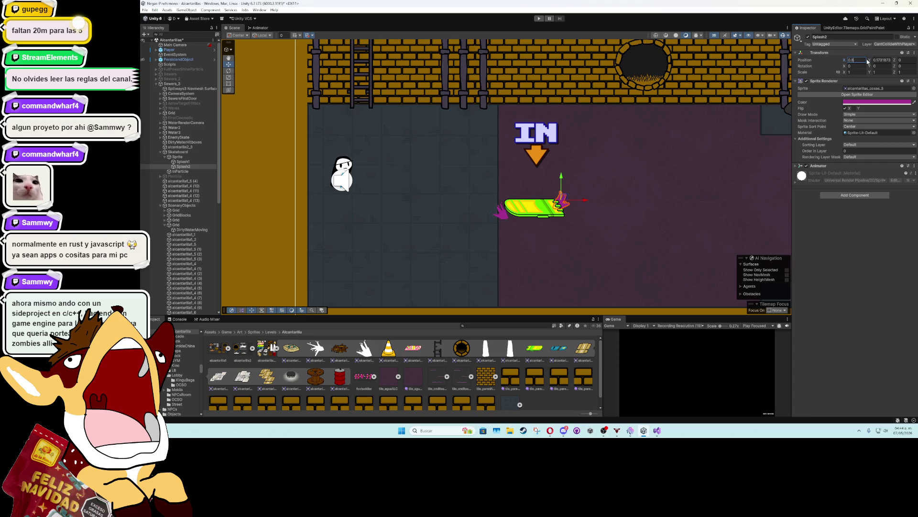
key("alt+Tab")
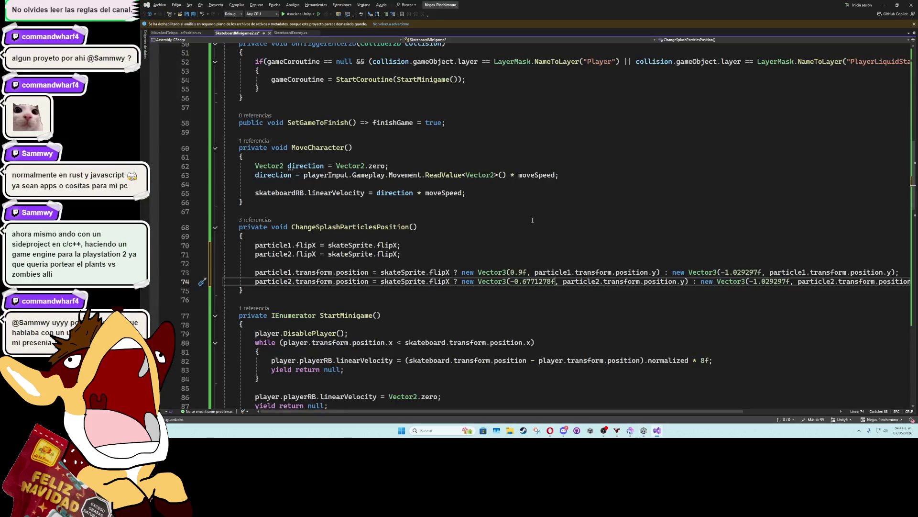
Replace particle2's -1.029297 X on line 74 with -0.8 and save the script.
double_click(551, 281)
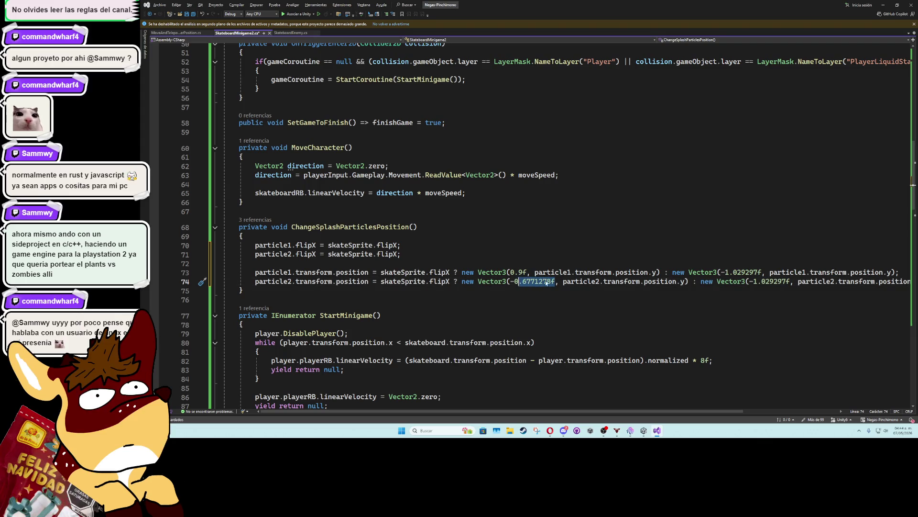
left_click_drag(757, 281, 788, 282)
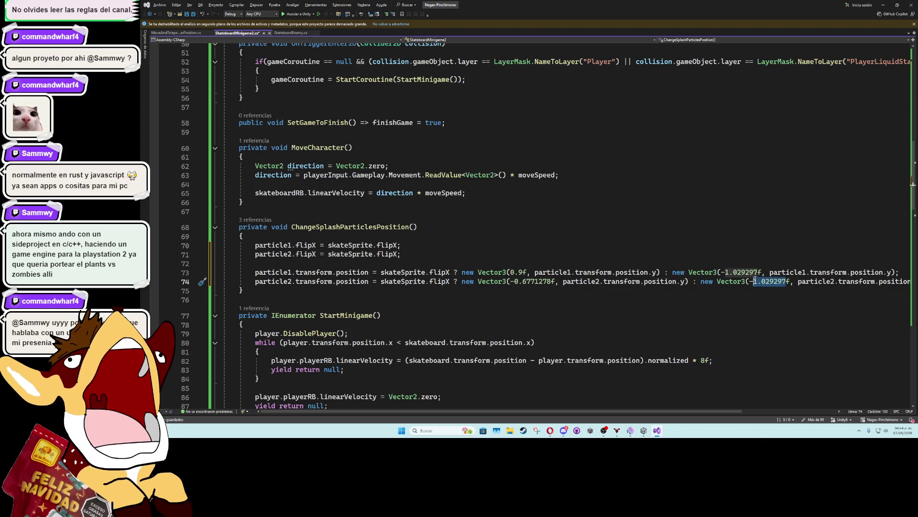
type("0.8")
key("ctrl+s")
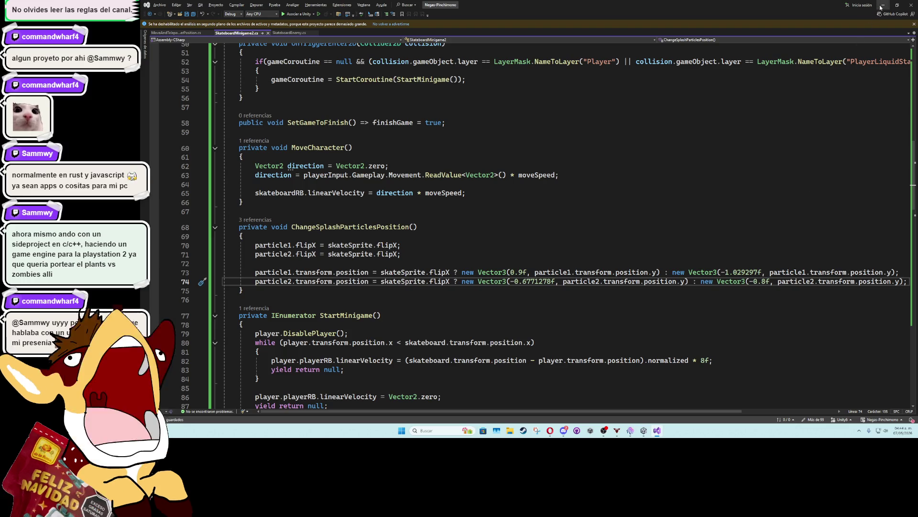
key("alt+Tab")
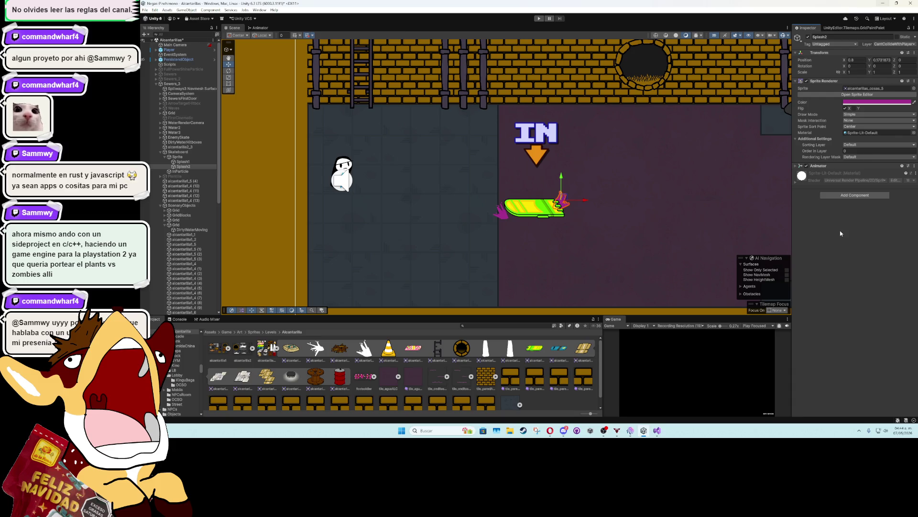
Undo Splash2's test move, deactivate both splash sprites, and save the scene.
key("ctrl+z")
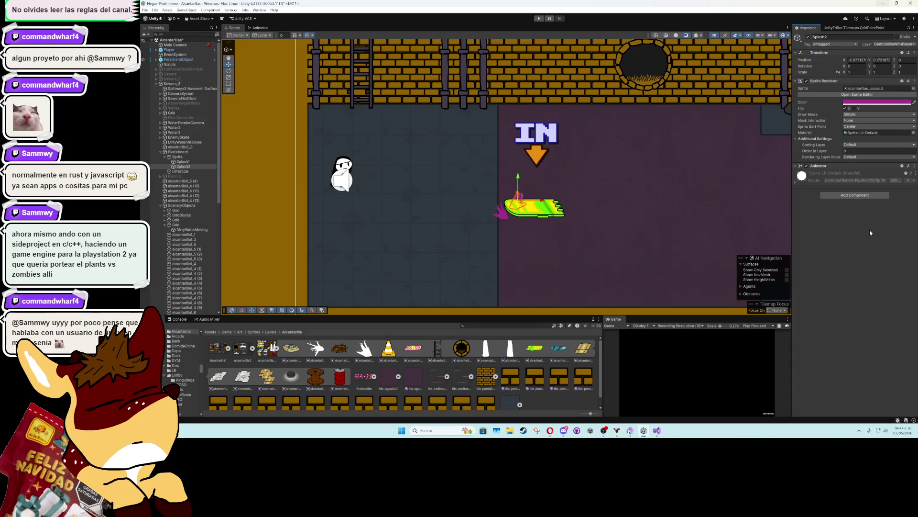
key("ctrl+z")
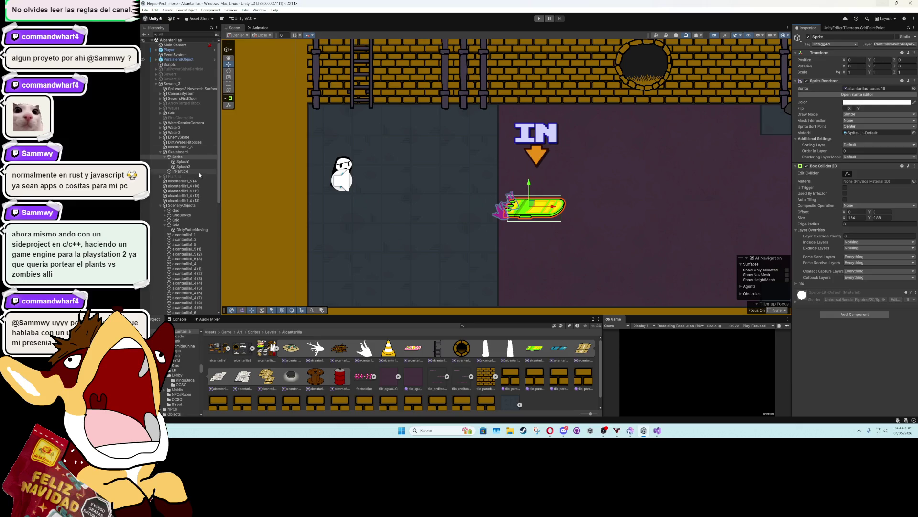
key("ctrl+z")
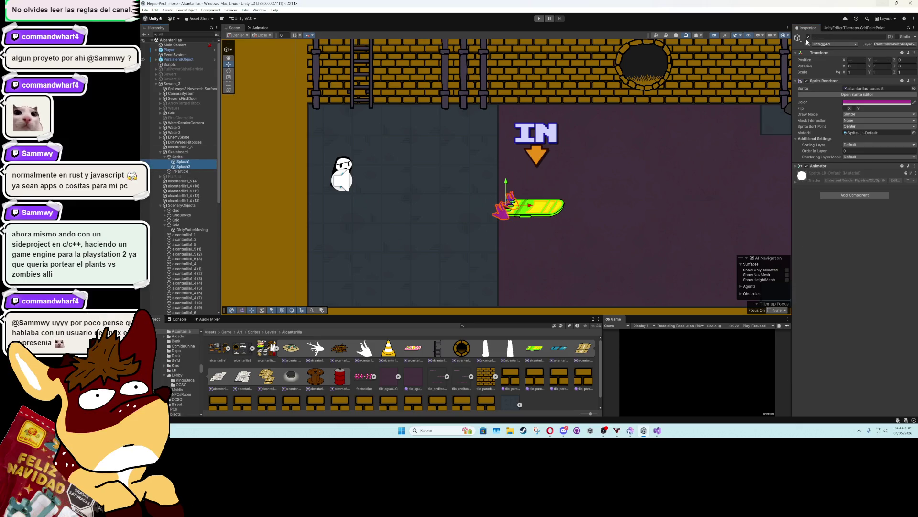
left_click(808, 37)
key("ctrl+s")
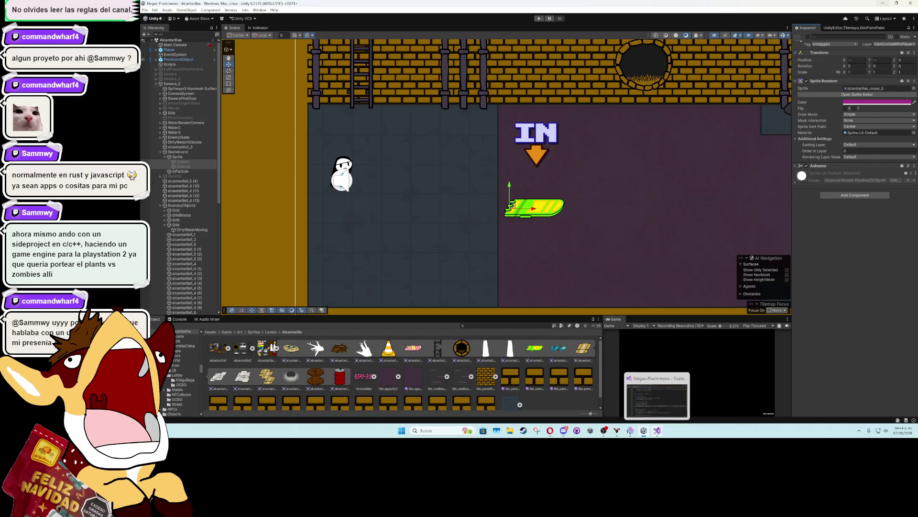
left_click(657, 430)
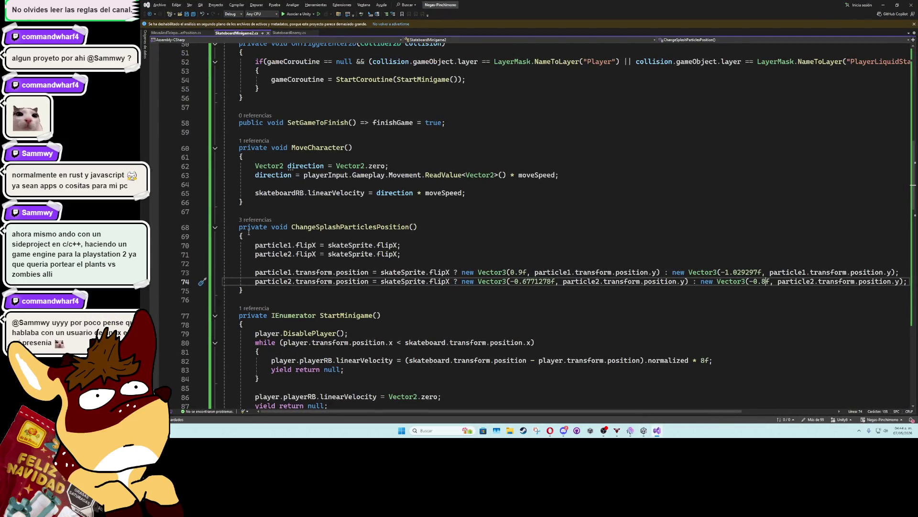
Collapse the ChangeSplashParticlesPosition method body and place the cursor above MoveCharacter.
left_click(215, 227)
left_click(298, 205)
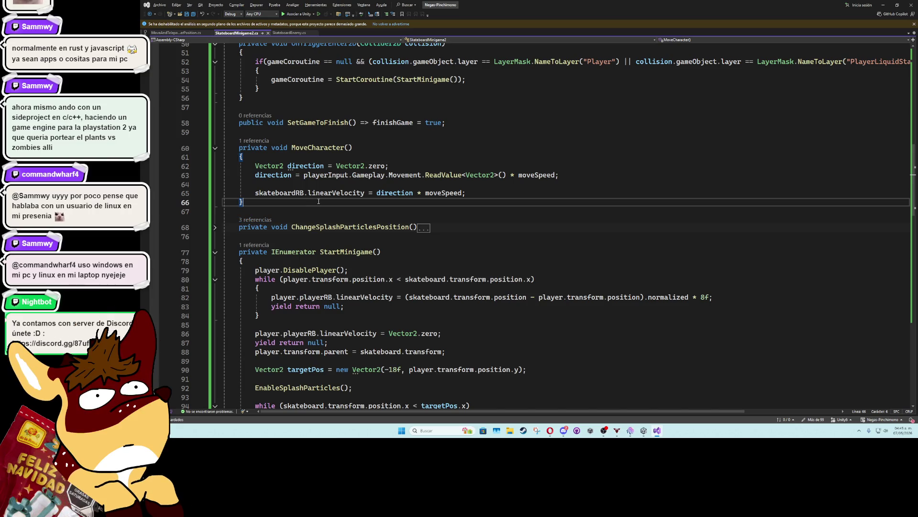
left_click(492, 184)
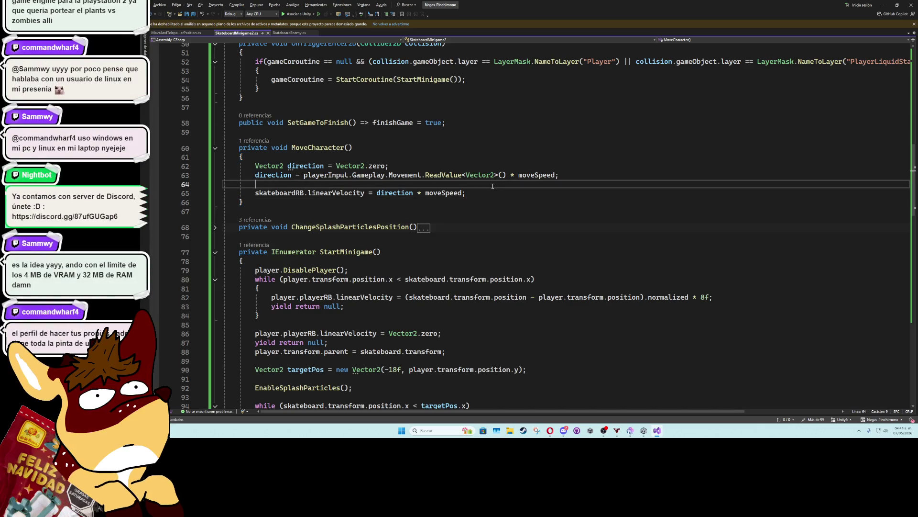
left_click(469, 139)
key("Up")
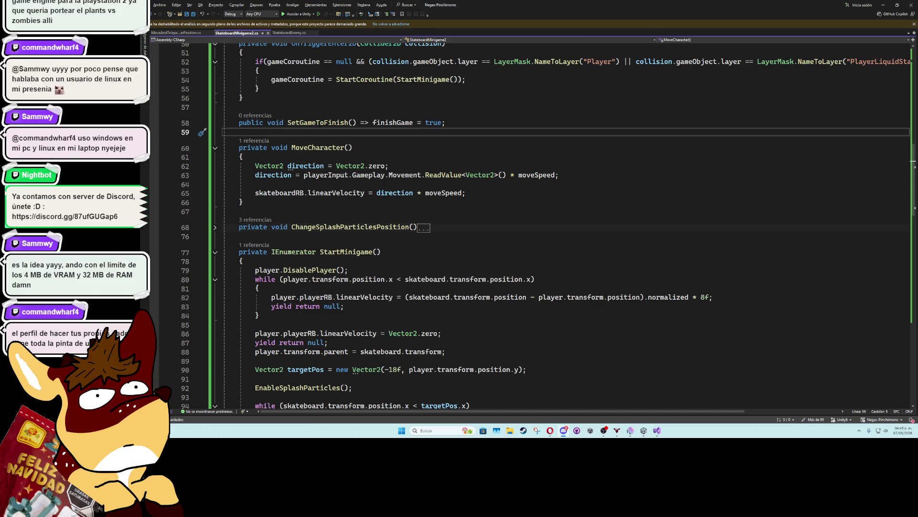
mouse_move(0, 161)
left_mouse_down()
mouse_move(496, 161)
mouse_move(752, 184)
mouse_move(665, 179)
left_mouse_up()
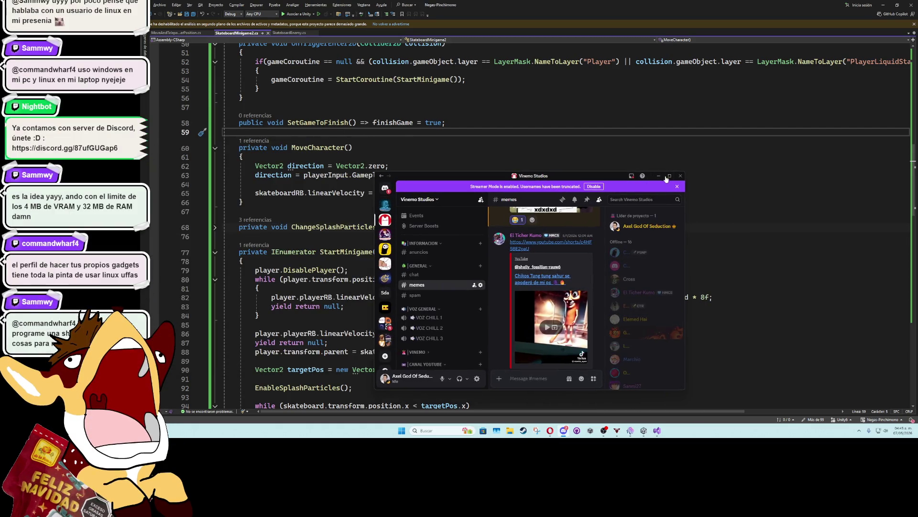
Maximize Discord, view the Linux meme image enlarged, close it, and return to Visual Studio.
left_click(669, 176)
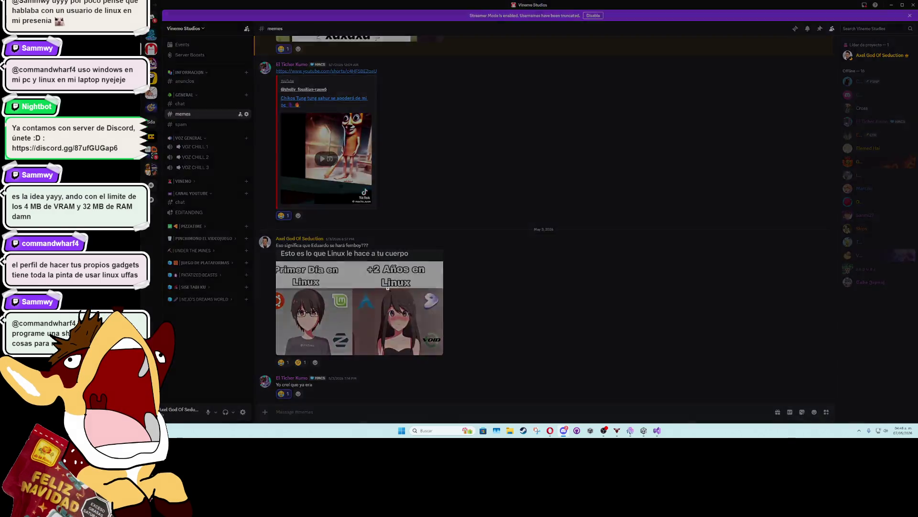
left_click(388, 288)
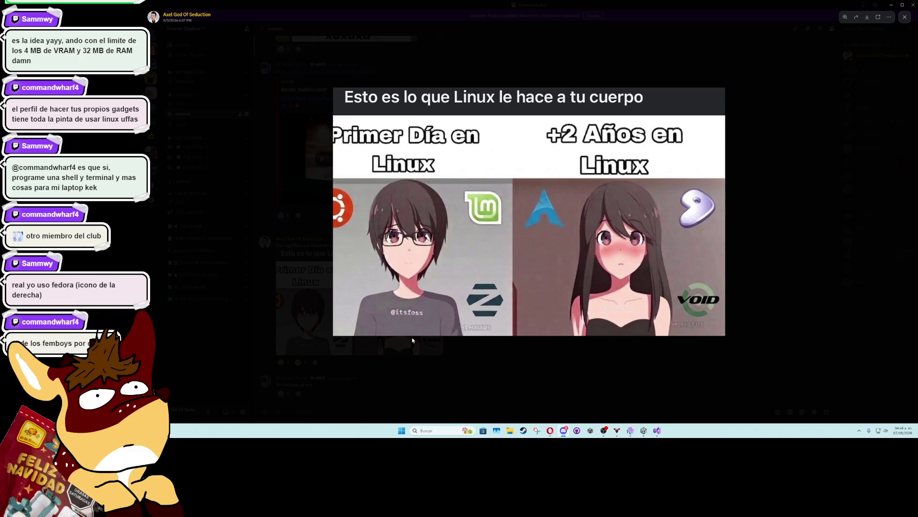
left_click(486, 371)
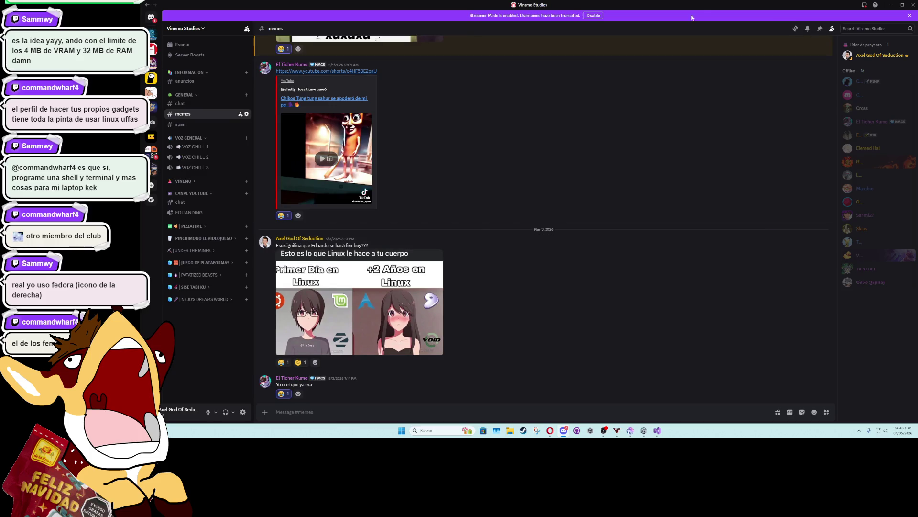
key("alt+Tab")
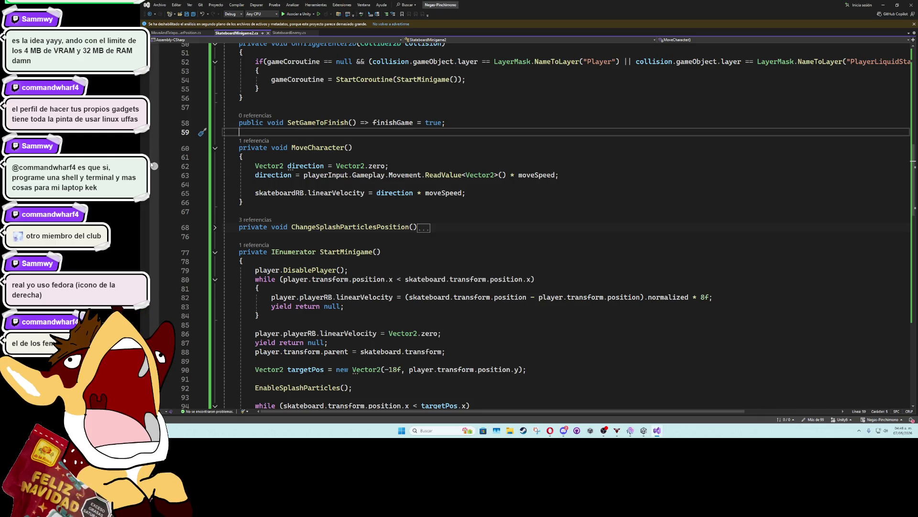
Save the SkateboardMinigame2 script and review StartMinigame's splash particle calls.
left_click(393, 240)
scroll(436, 316, "down", 3)
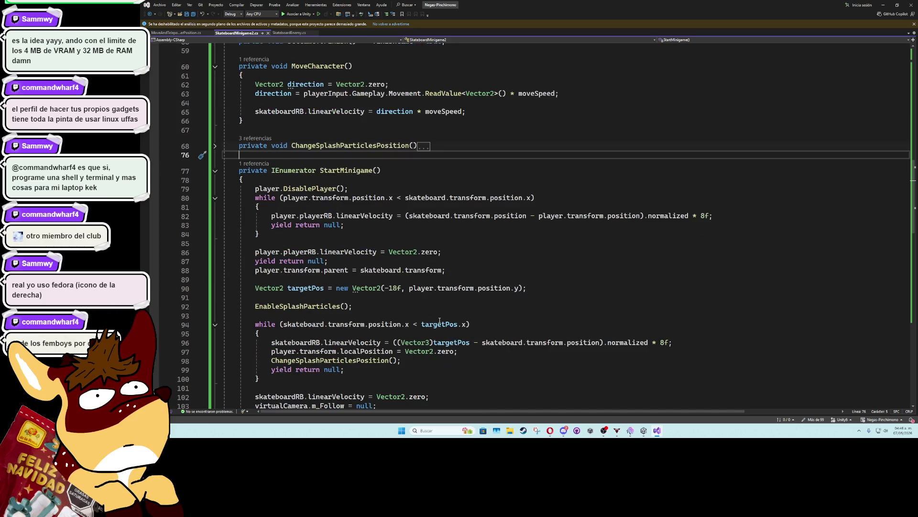
key("ctrl+s")
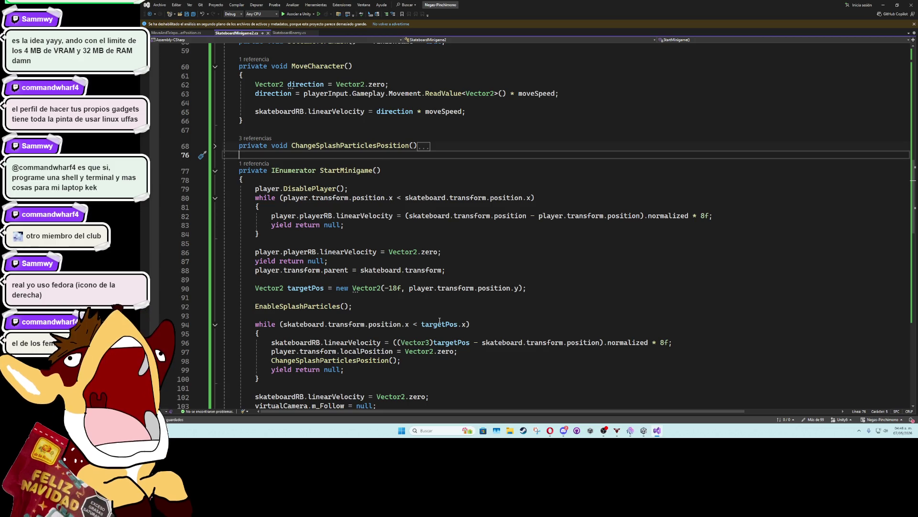
scroll(518, 215, "down", 4)
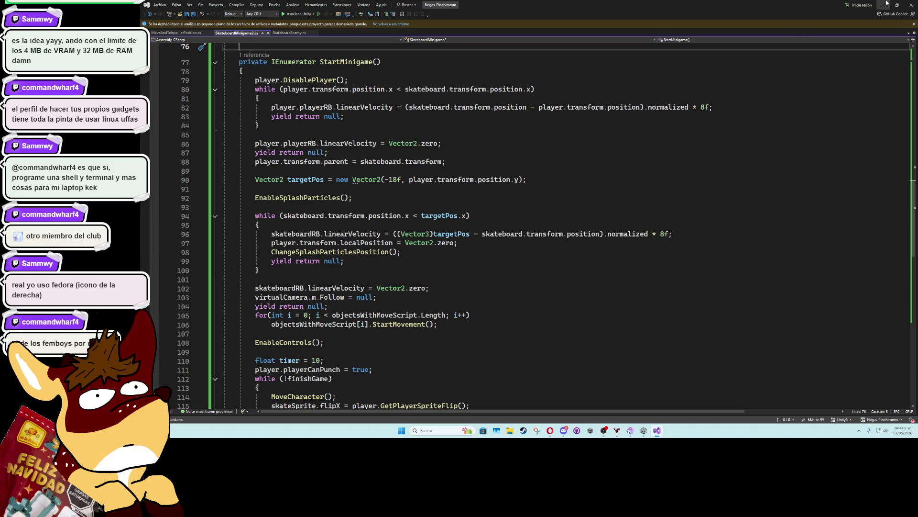
key("alt+Tab")
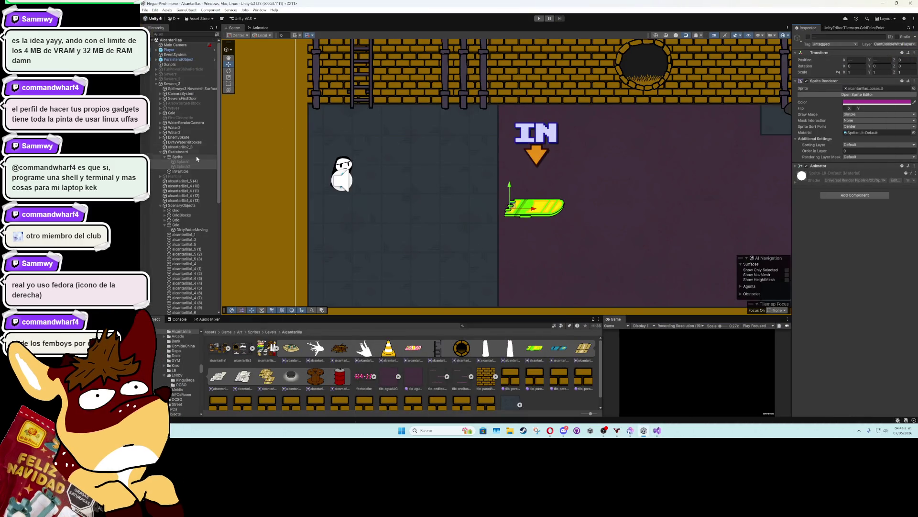
Browse the Hierarchy past Skateboard and Sewers_3 and select the MinigameScripts object.
left_click(184, 153)
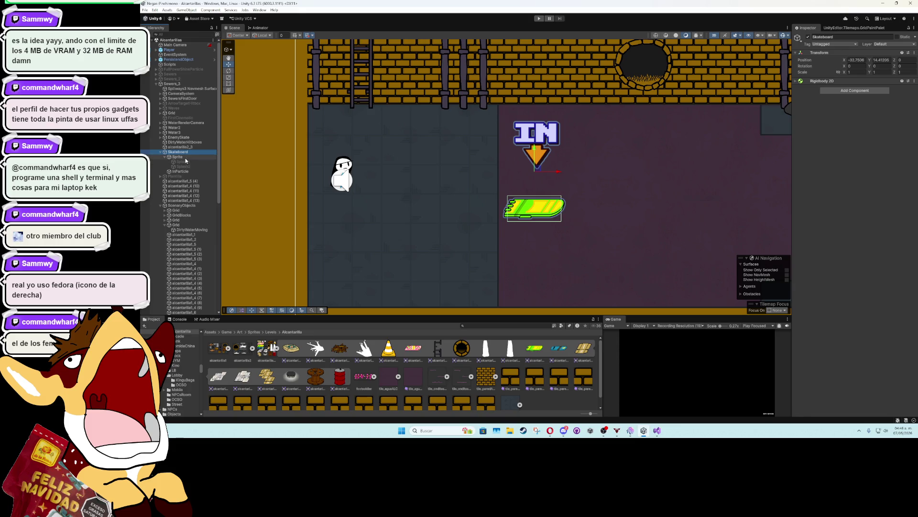
left_click(183, 156)
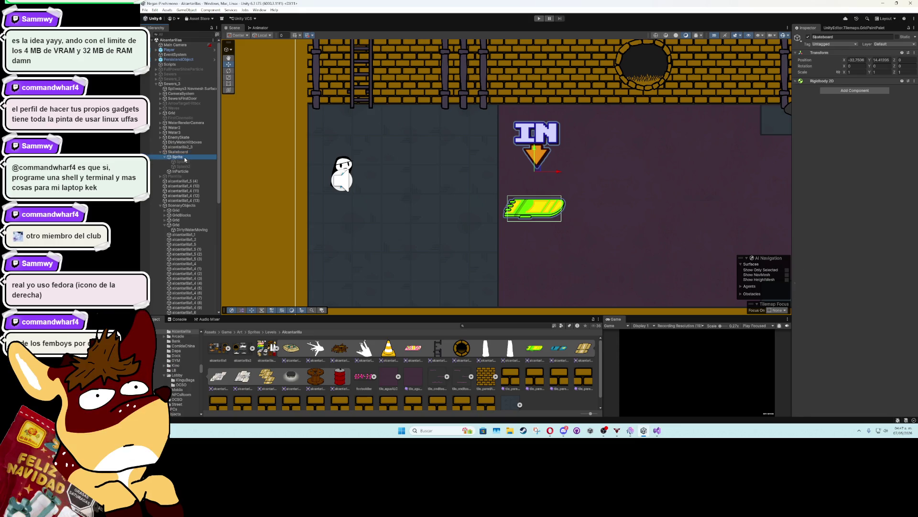
left_click(180, 89)
left_click(179, 84)
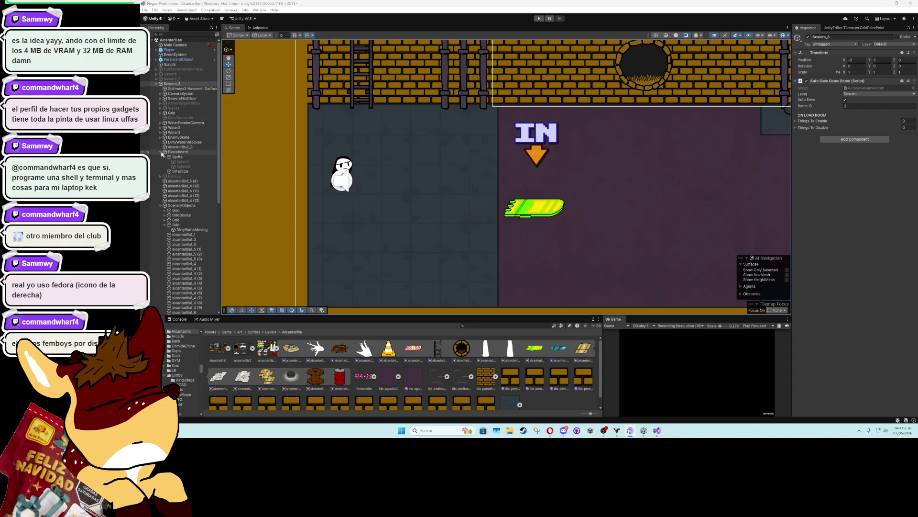
left_click(161, 205)
left_click(175, 210)
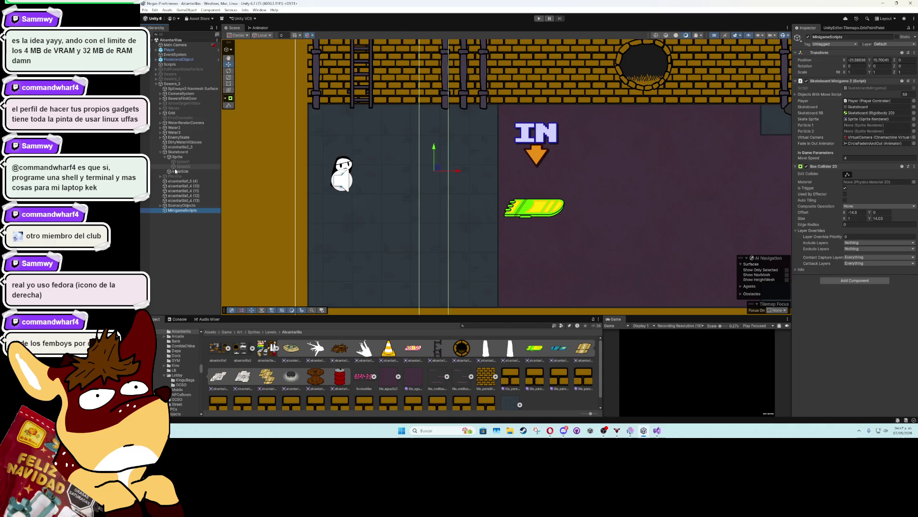
Assign Splash1 to Particle 1 and Splash2 to Particle 2, then enter Play mode.
left_click_drag(183, 164, 487, 154)
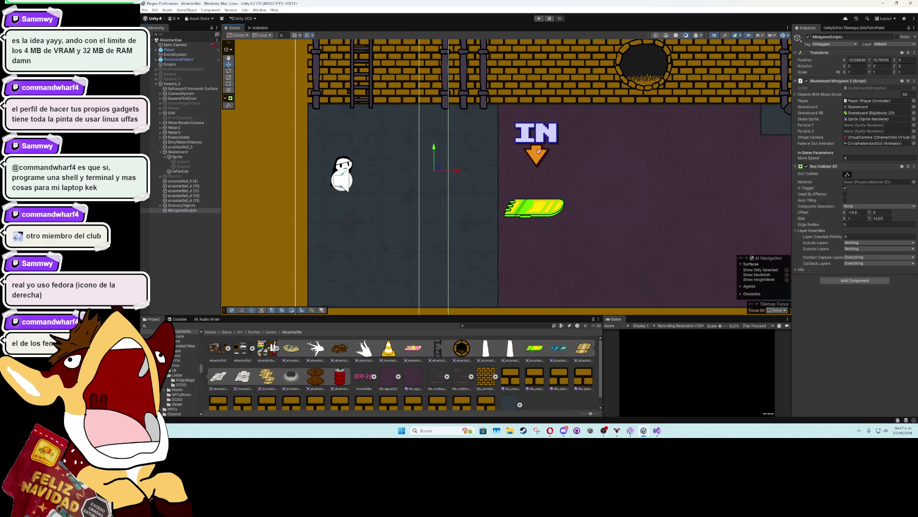
left_click_drag(842, 124, 843, 125)
left_click_drag(201, 166, 856, 131)
key("ctrl+p")
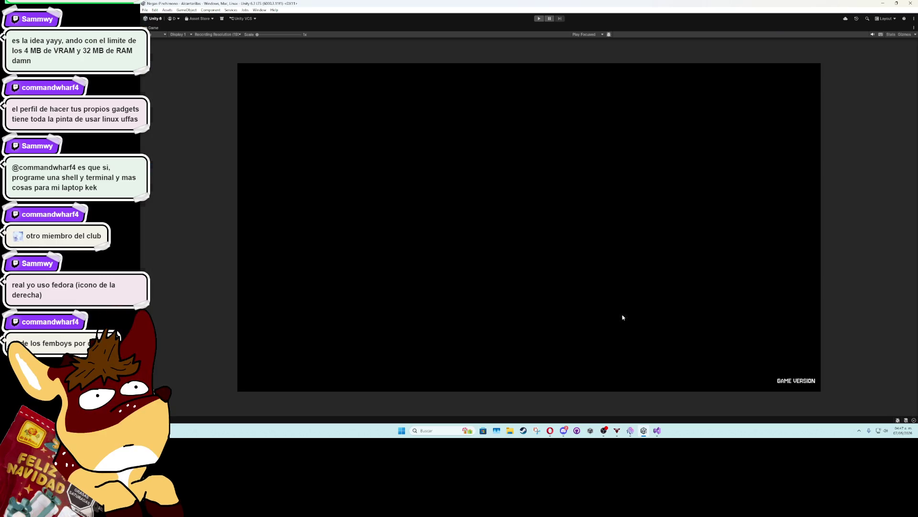
Play-test by walking onto the hoverboard with WASD, riding between floors, then stopping Play mode.
left_click(539, 18)
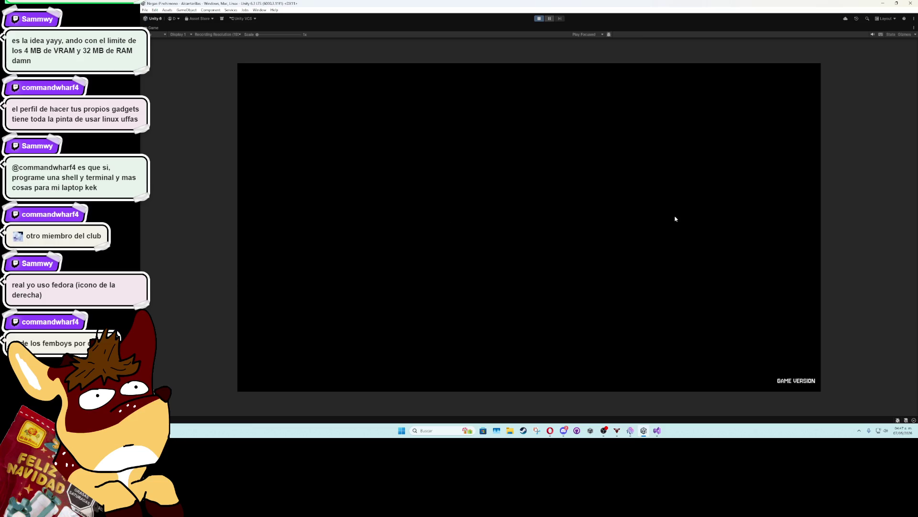
key("d")
key("w")
key("s")
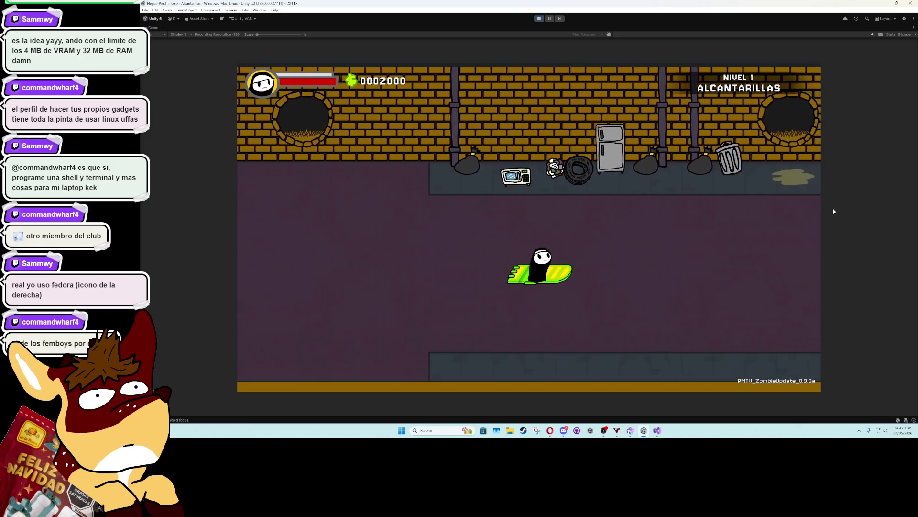
key("a")
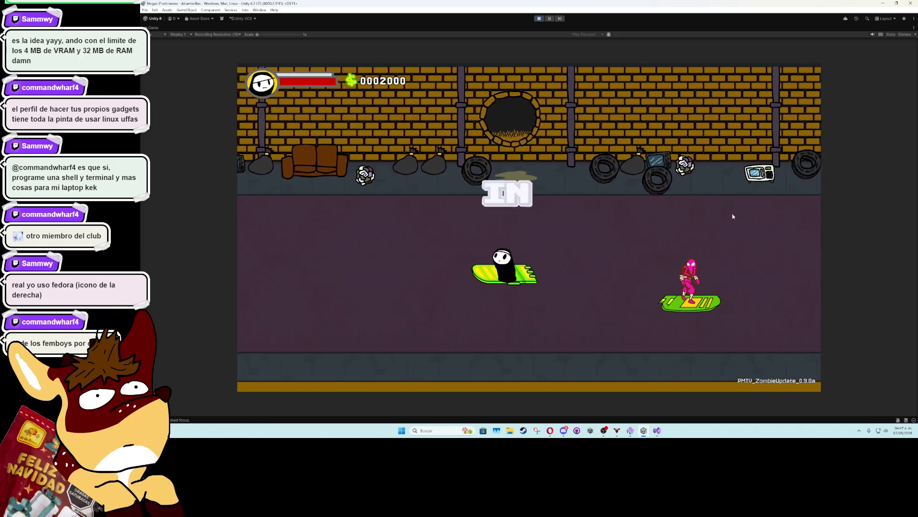
key("s")
key("d")
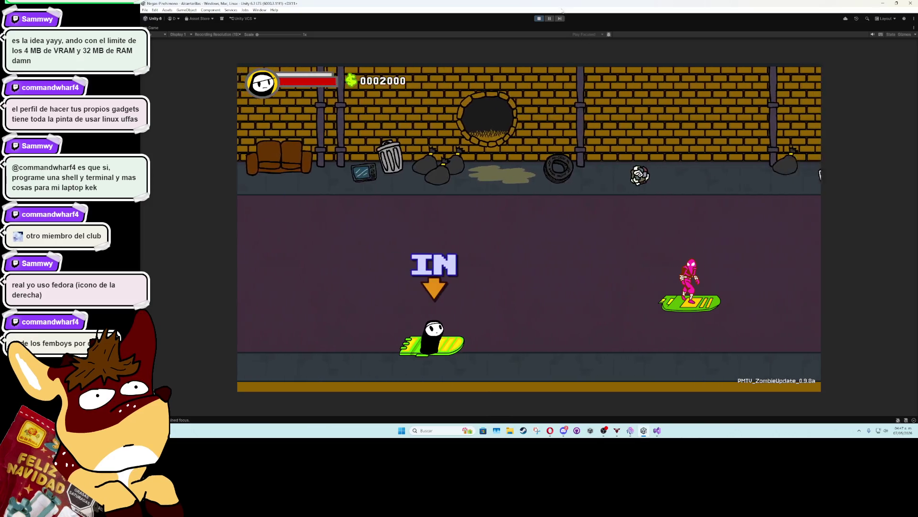
key("w")
key("ctrl+p")
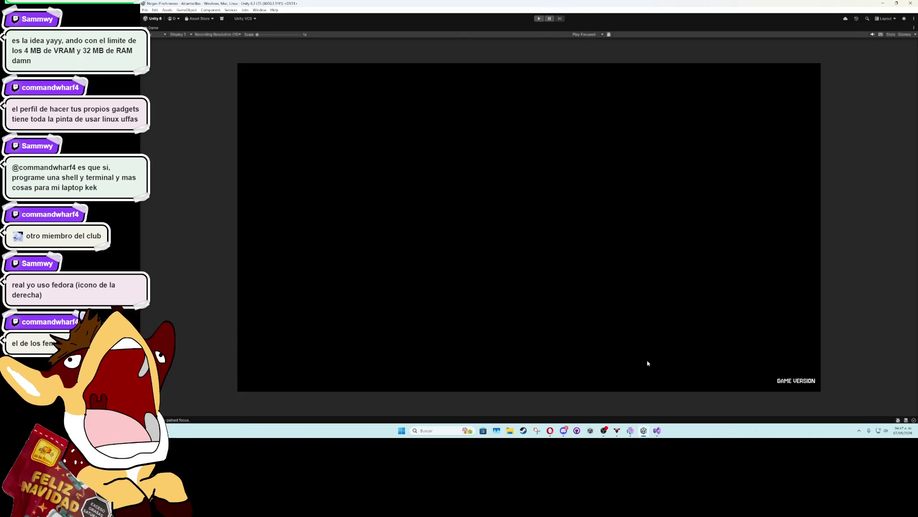
left_click(657, 430)
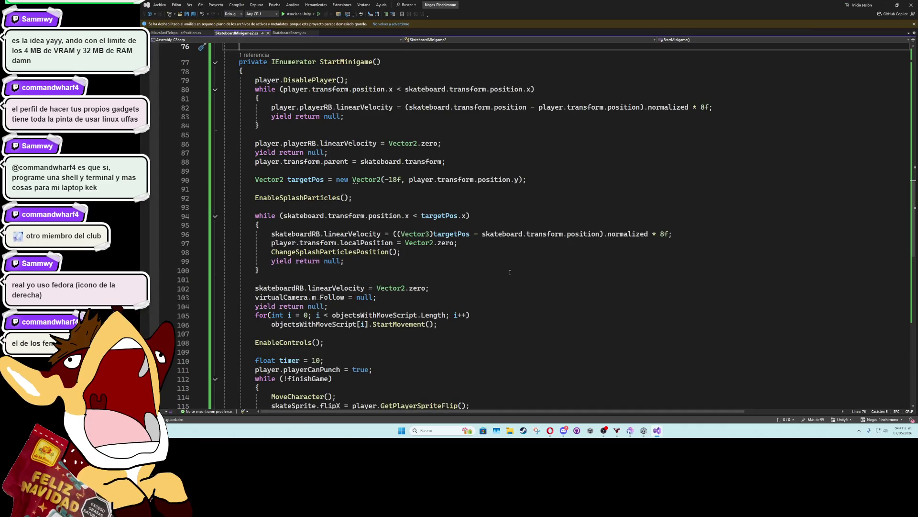
left_click(373, 252)
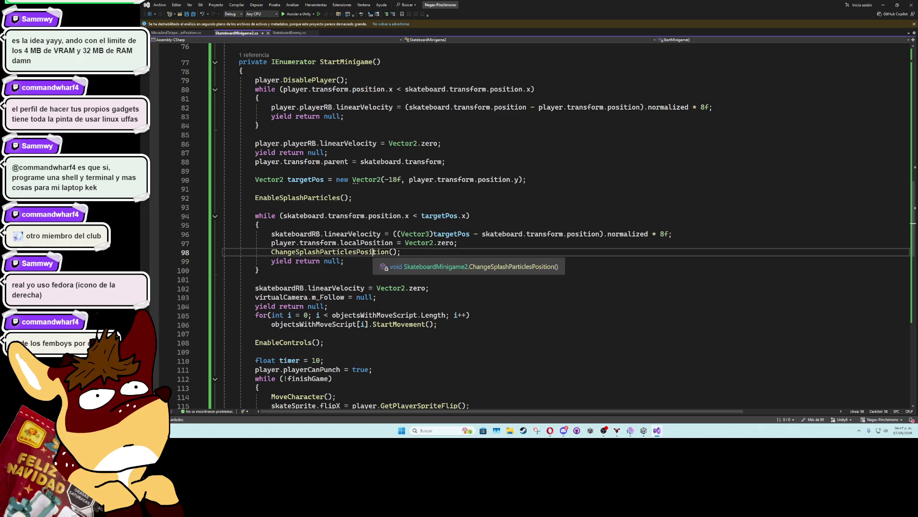
left_click(328, 197)
scroll(542, 233, "up", 14)
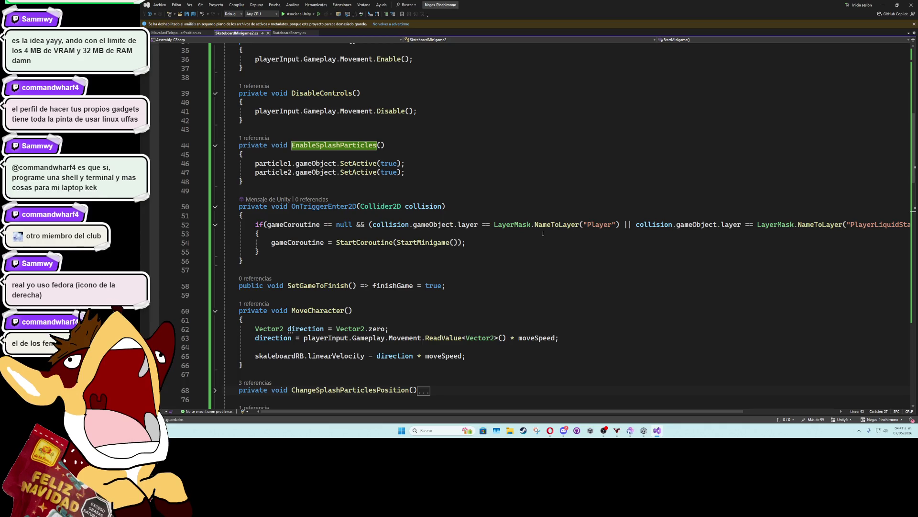
mouse_move(499, 228)
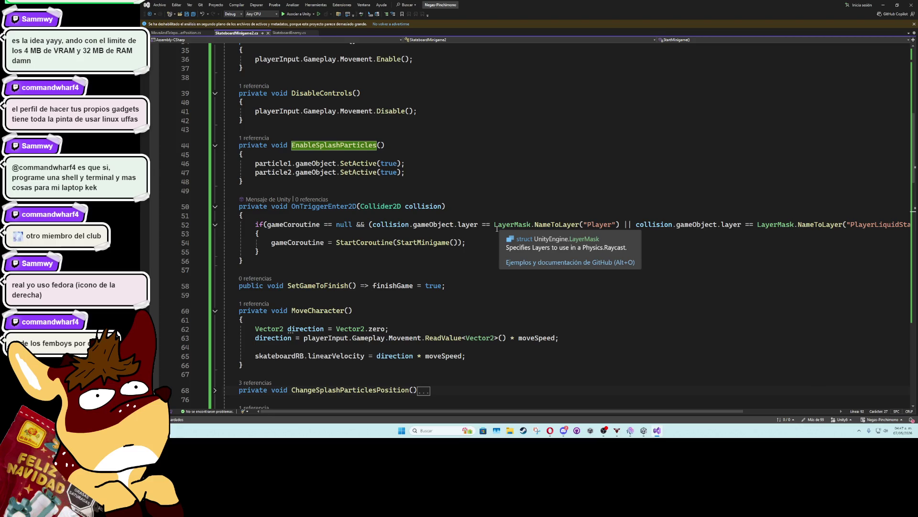
scroll(497, 229, "down", 7)
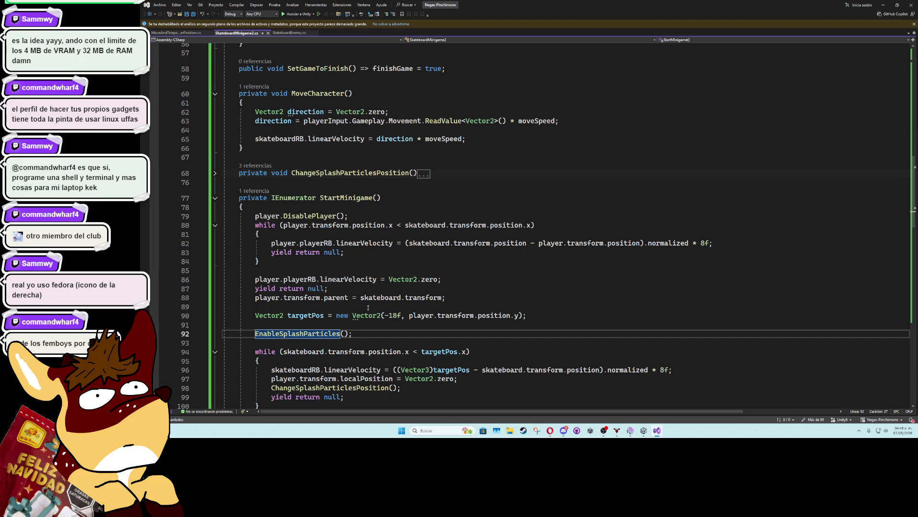
scroll(516, 269, "down", 4)
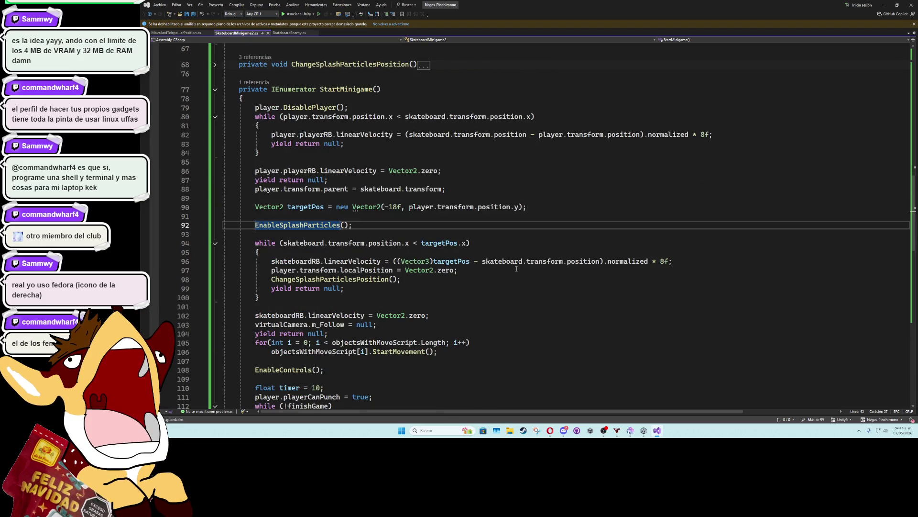
left_click(882, 6)
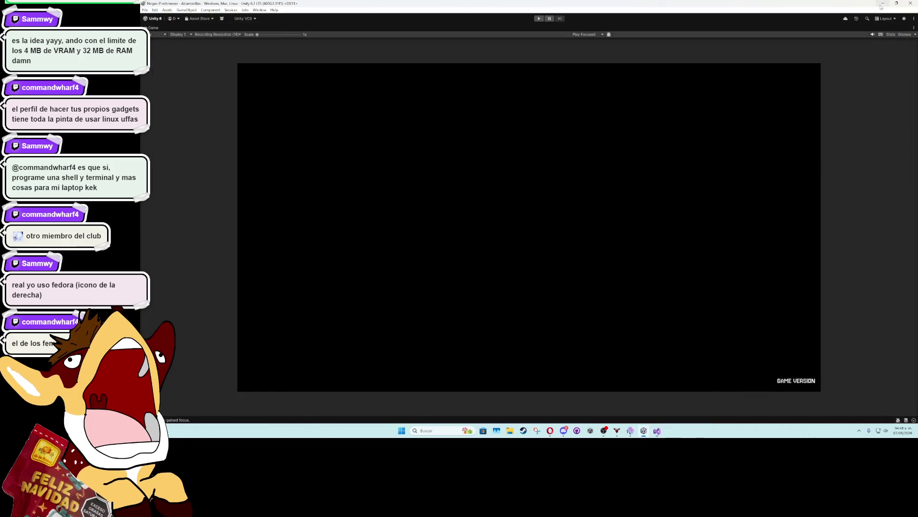
Open the skateboard's board sprite sheet in the Sprite Editor and centre the green board's pivot.
double_click(157, 28)
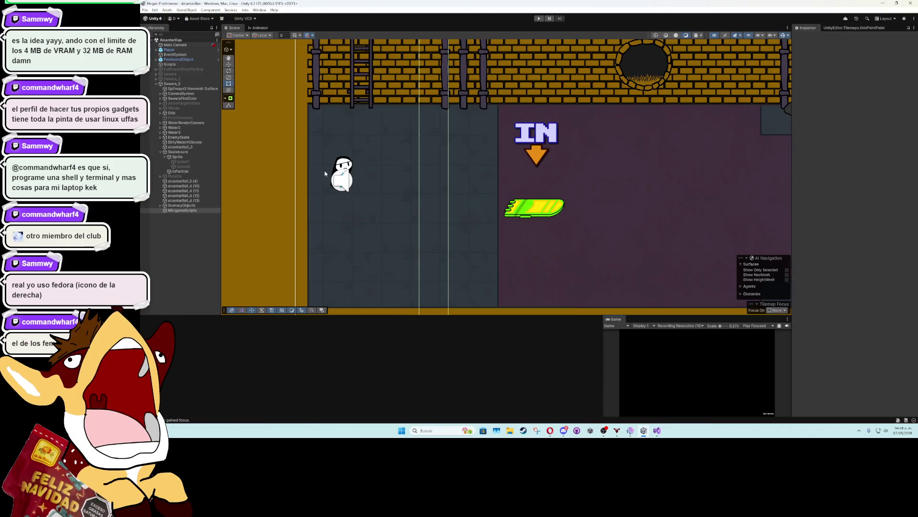
scroll(495, 202, "up", 2)
left_click(545, 208)
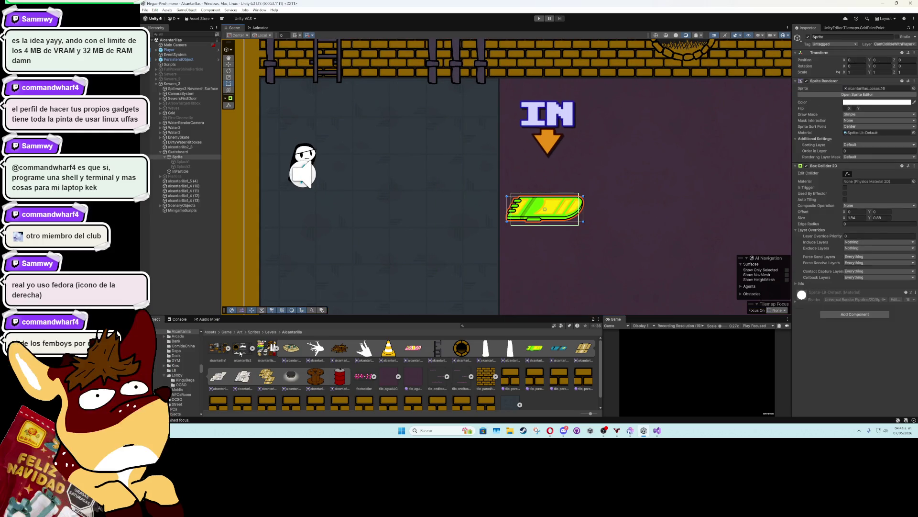
left_click(857, 95)
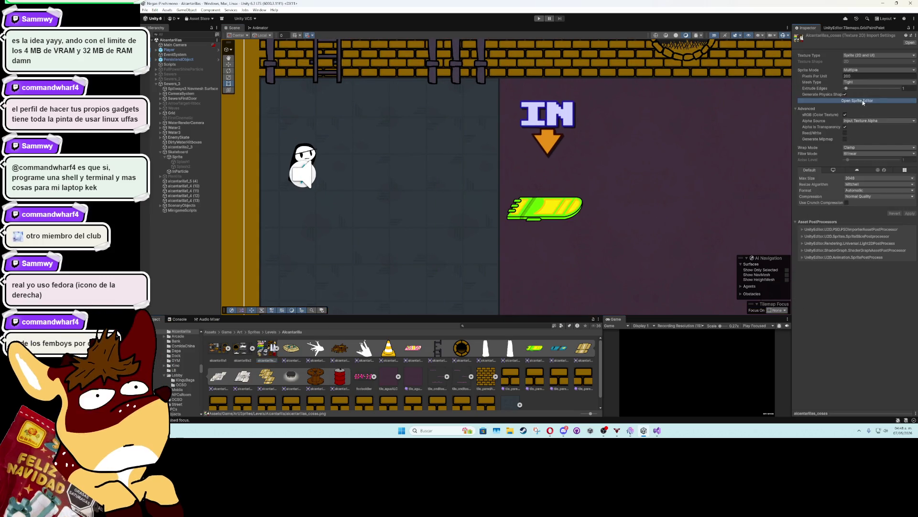
scroll(426, 214, "up", 2)
left_click(424, 214)
left_click_drag(408, 236, 409, 204)
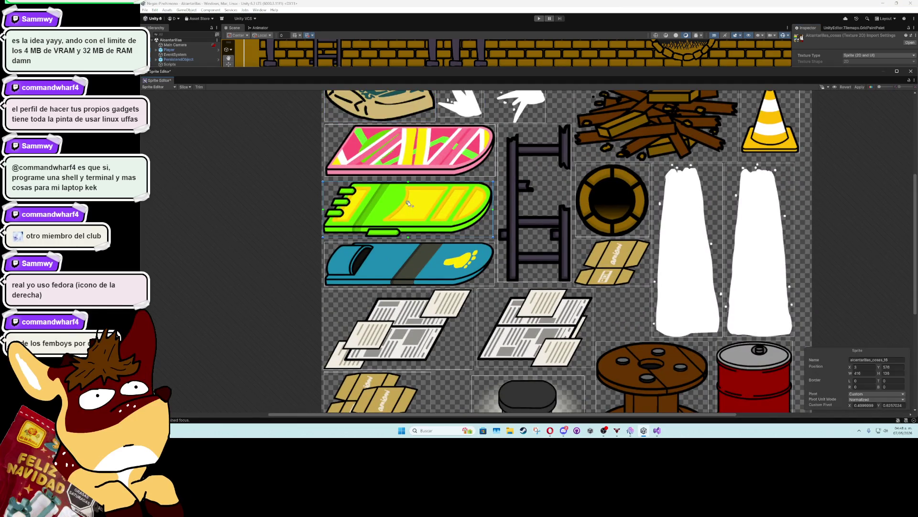
Adjust the pink board's pivot and raise the green board's pivot to about 0.702 on Y.
left_click(414, 162)
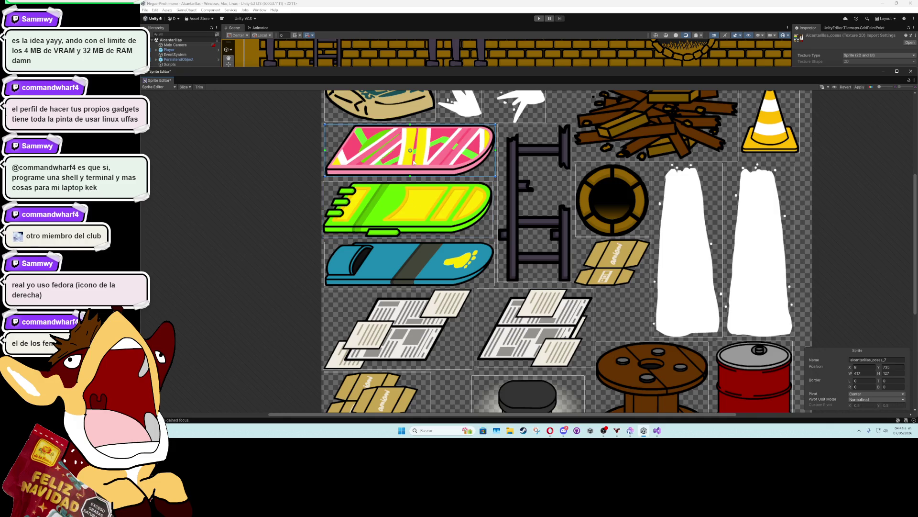
left_click_drag(414, 160, 411, 148)
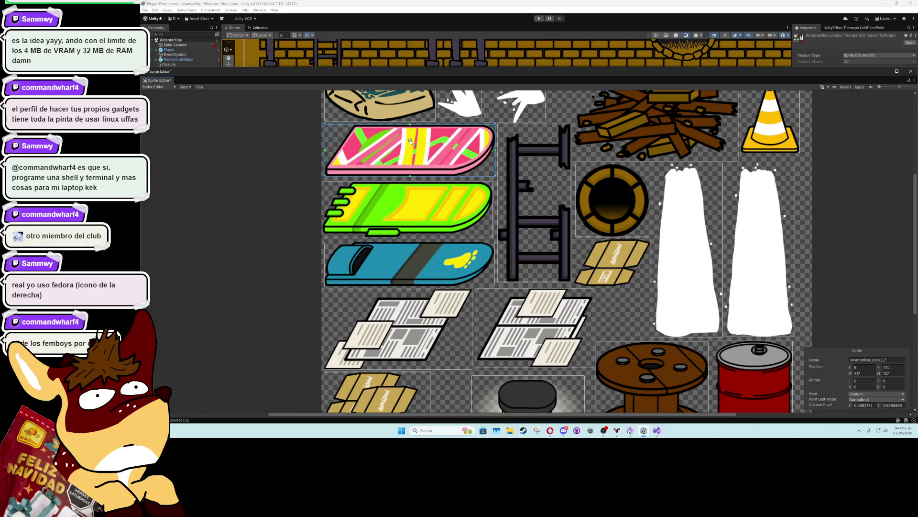
left_click(417, 261)
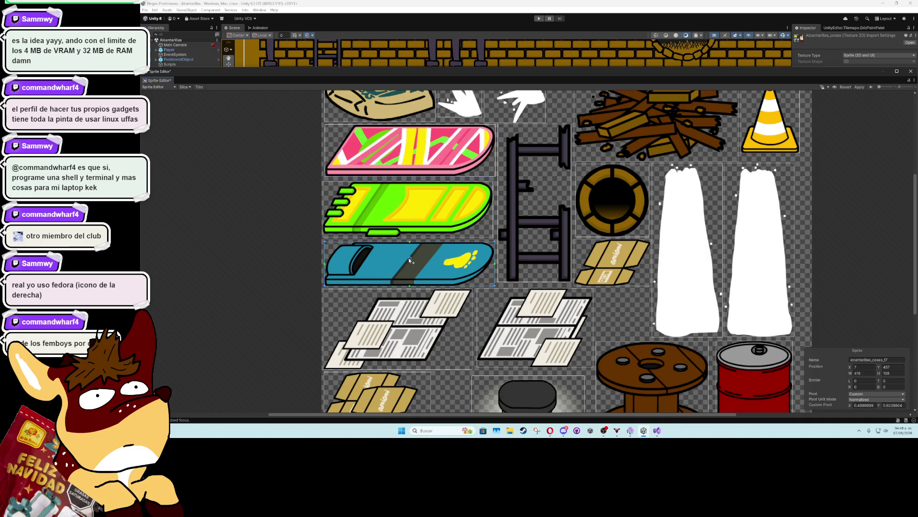
left_click(421, 207)
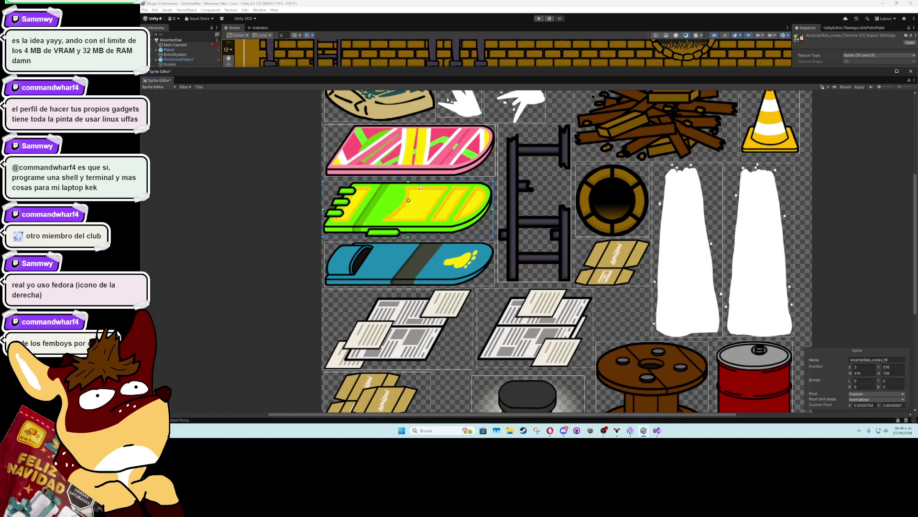
left_click_drag(408, 200, 408, 198)
Check the pink board's settings, close the Sprite Editor, and select both splash sprites.
left_click(416, 162)
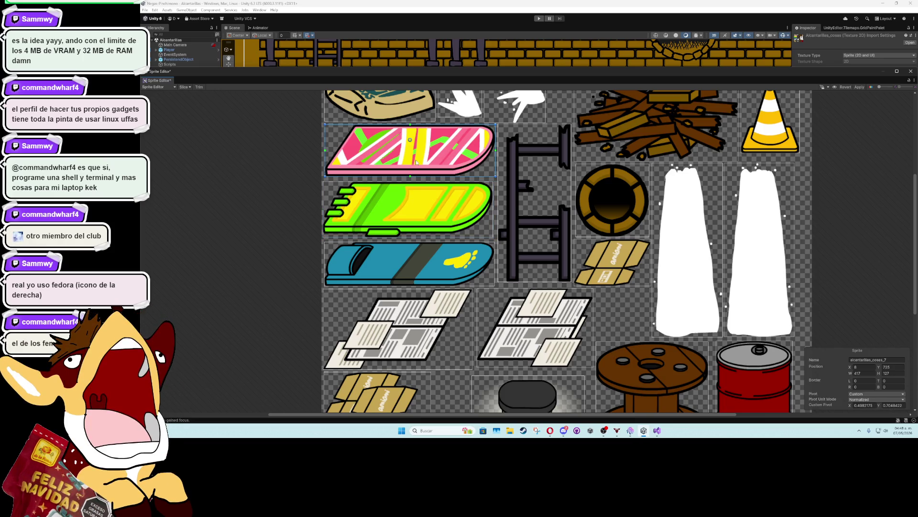
left_click(911, 72)
left_click(182, 162)
Activate Splash1 and Splash2, then move Splash1 down to about -0.25 on Y.
left_click(183, 167, "shift")
left_click(809, 38)
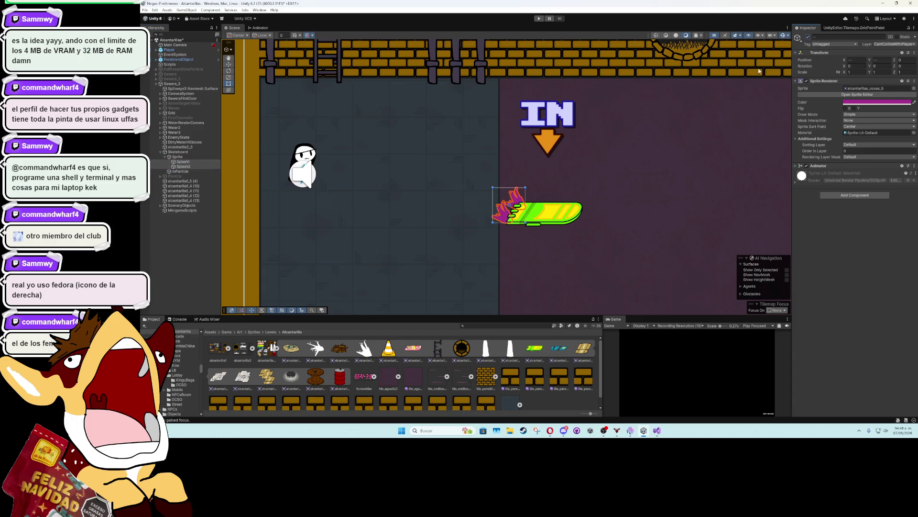
left_click(197, 162)
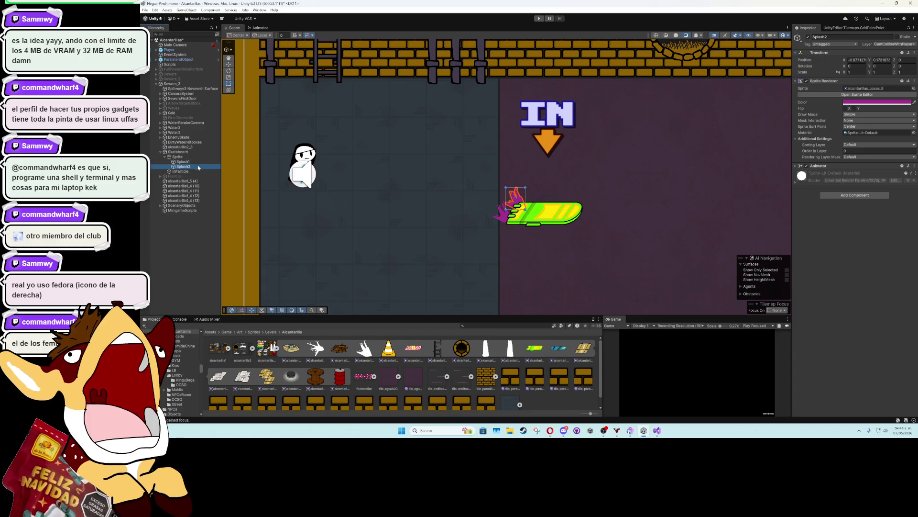
left_click(228, 64)
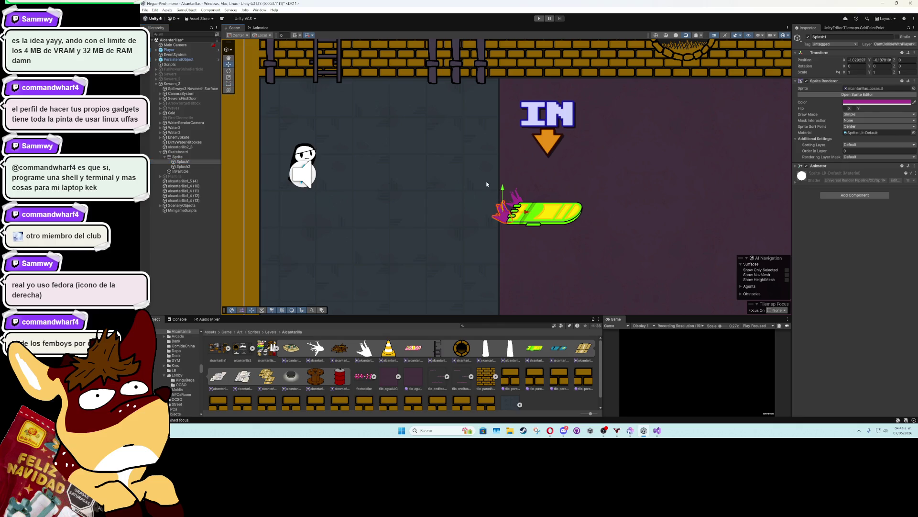
left_click_drag(502, 188, 504, 192)
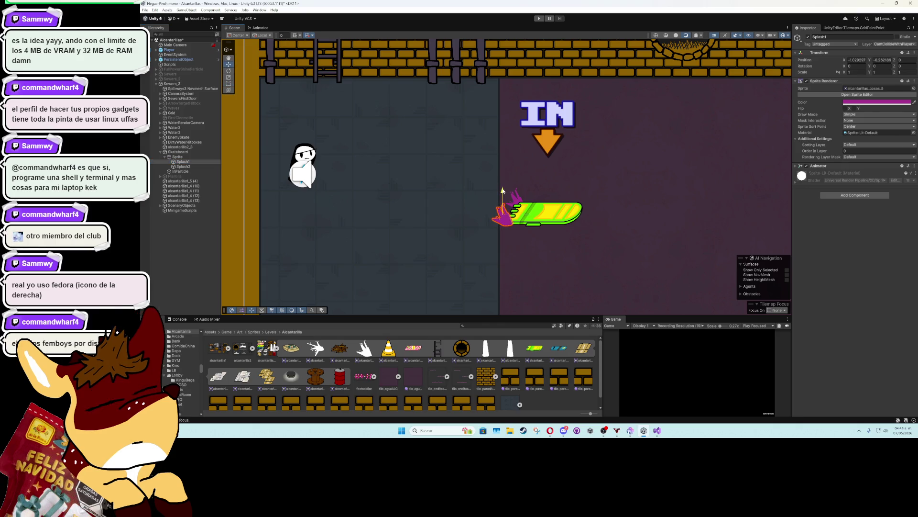
left_click(182, 167, "ctrl")
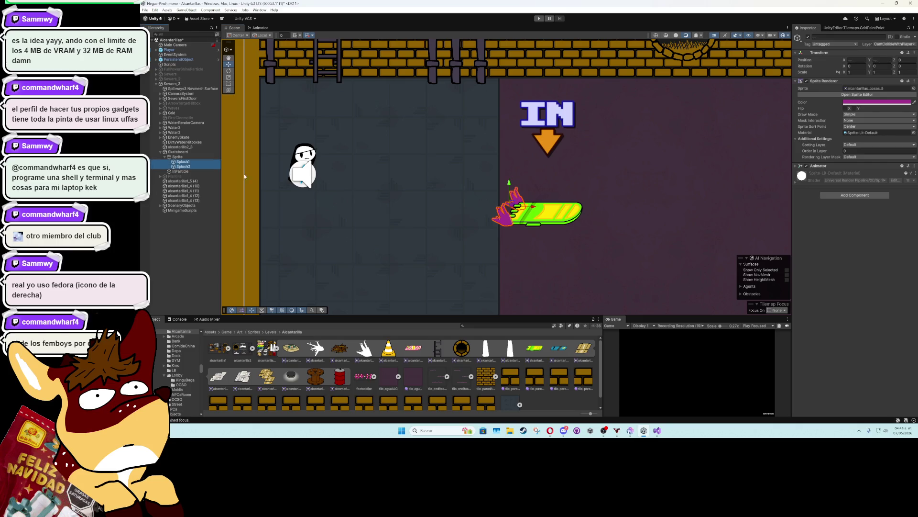
left_click_drag(601, 227, 455, 196)
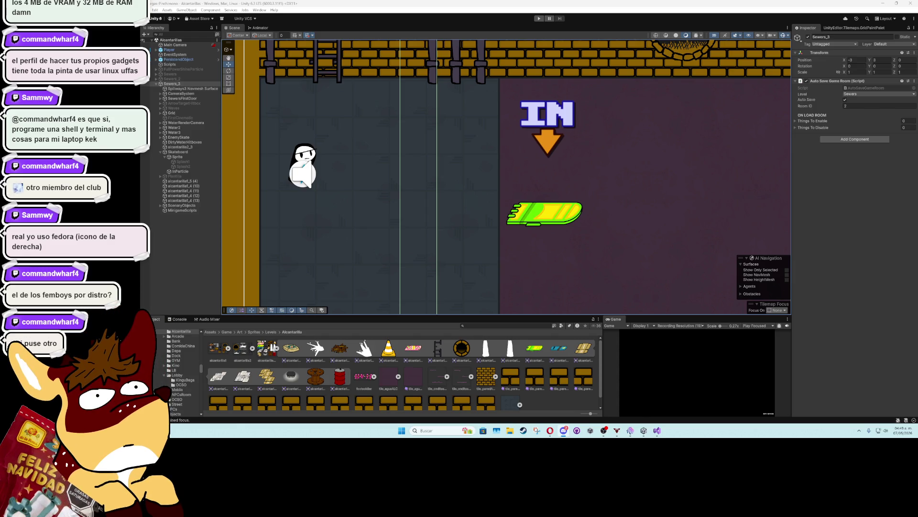
key("alt+Tab")
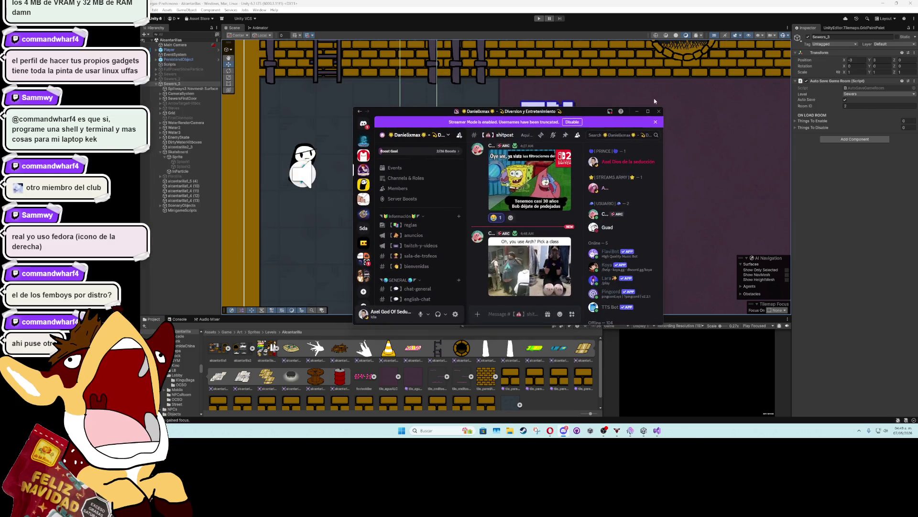
left_click(650, 111)
left_click(354, 344)
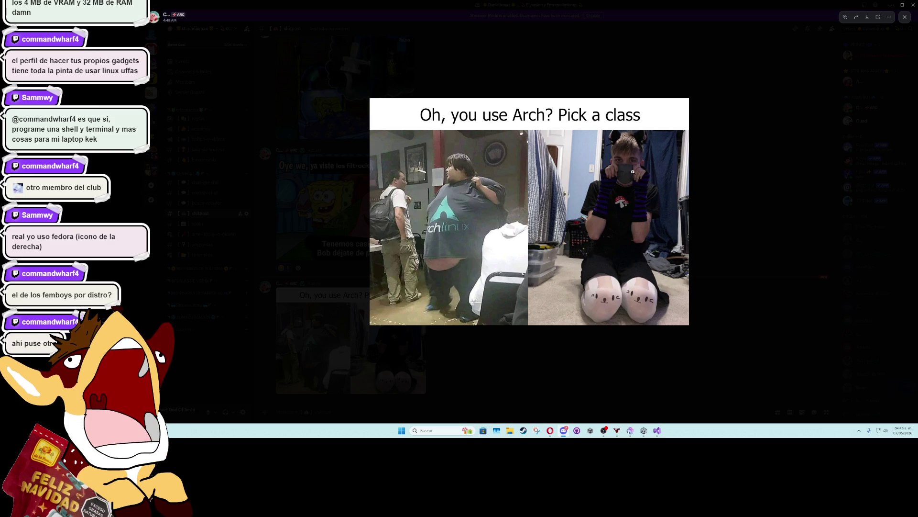
left_click(737, 194)
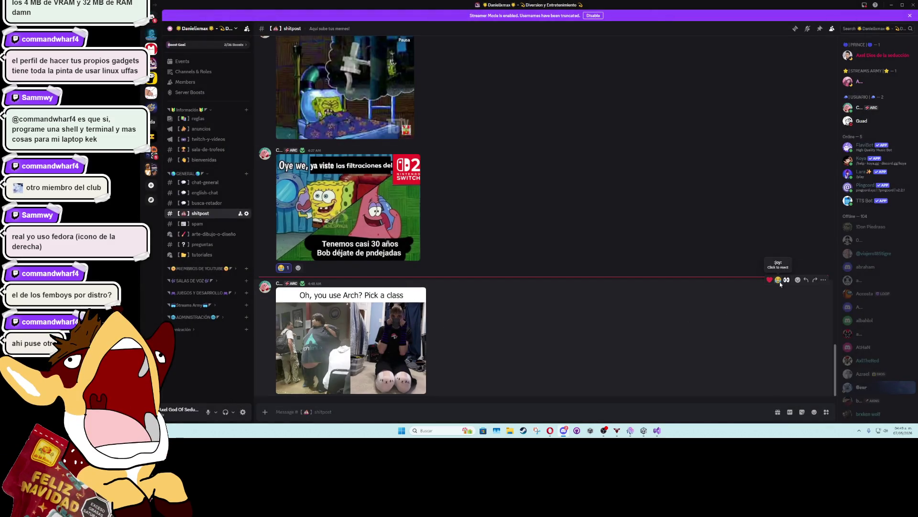
key("alt+Tab")
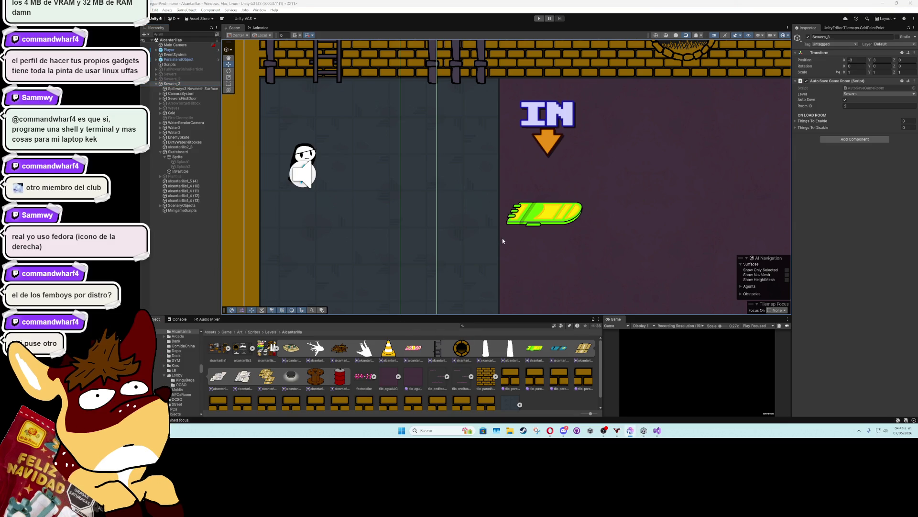
scroll(503, 241, "up", 1)
scroll(503, 240, "down", 3)
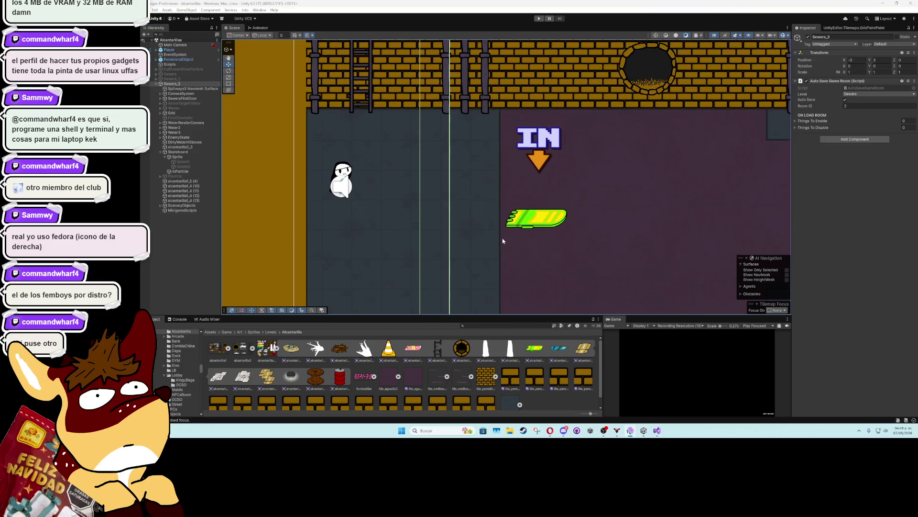
left_click(534, 219)
left_click(177, 232)
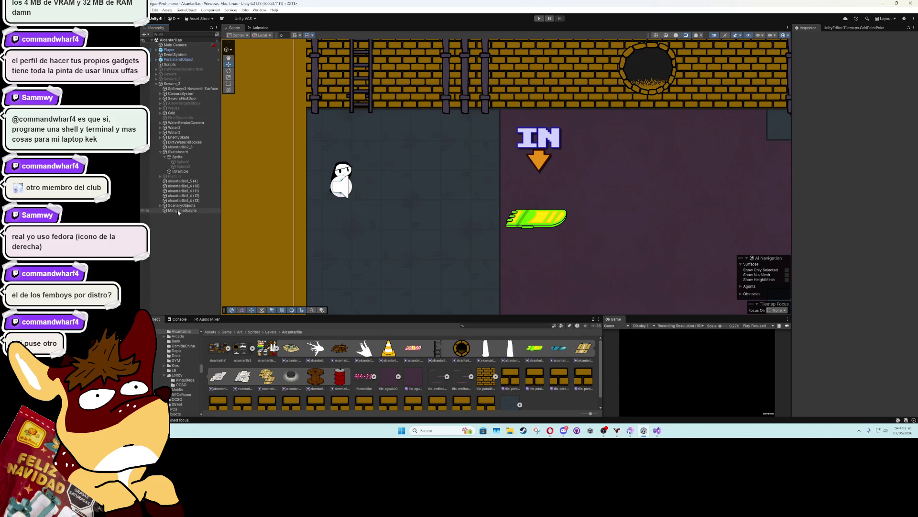
left_click(179, 210)
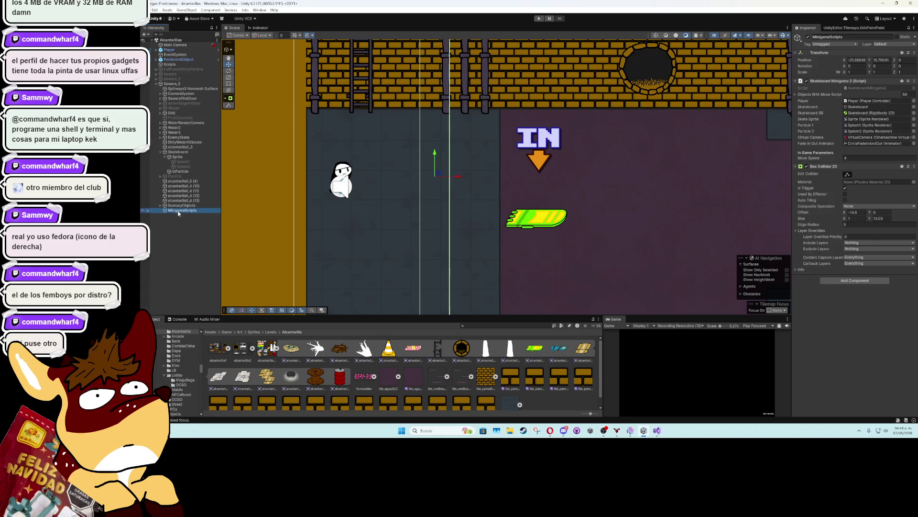
left_click(880, 125)
left_click(889, 131)
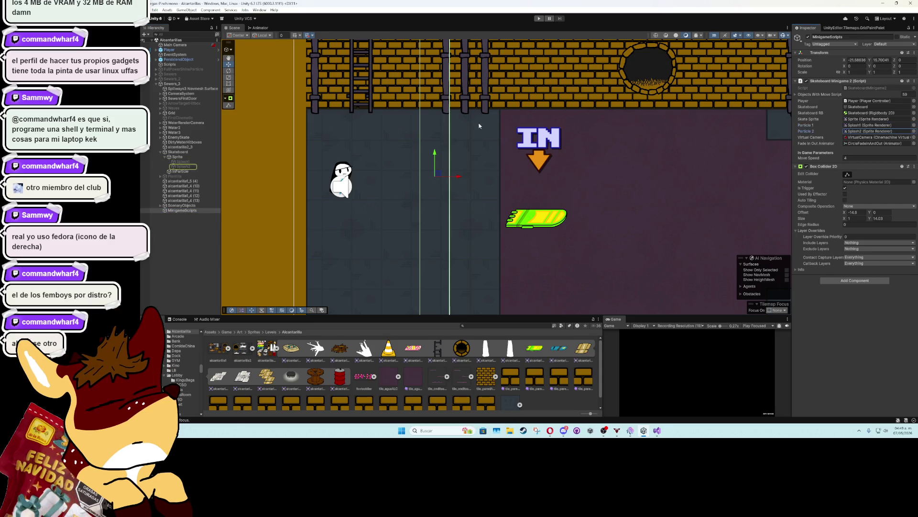
left_click(153, 246)
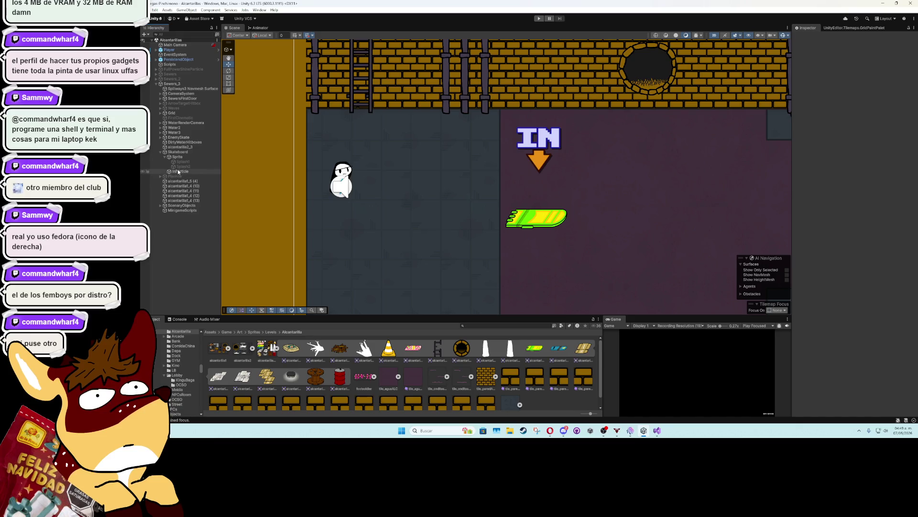
left_click(177, 157)
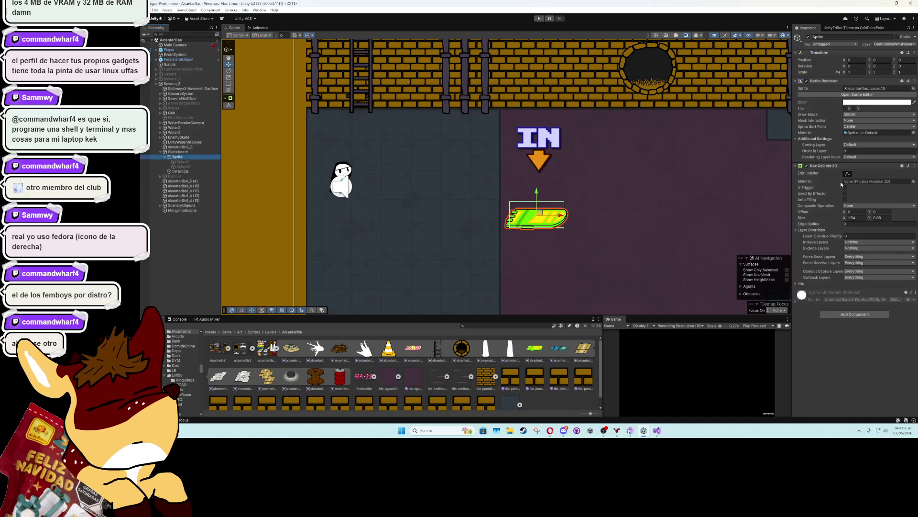
left_click(184, 163)
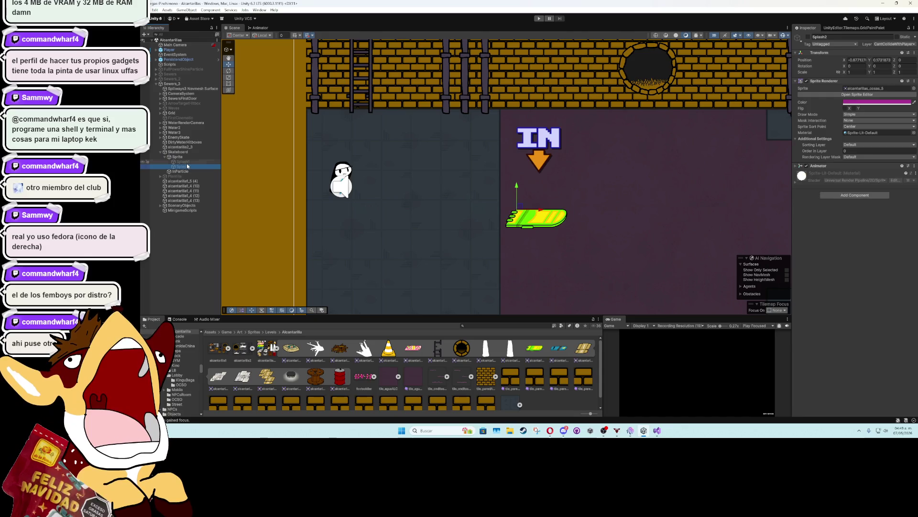
left_click(189, 166, "ctrl")
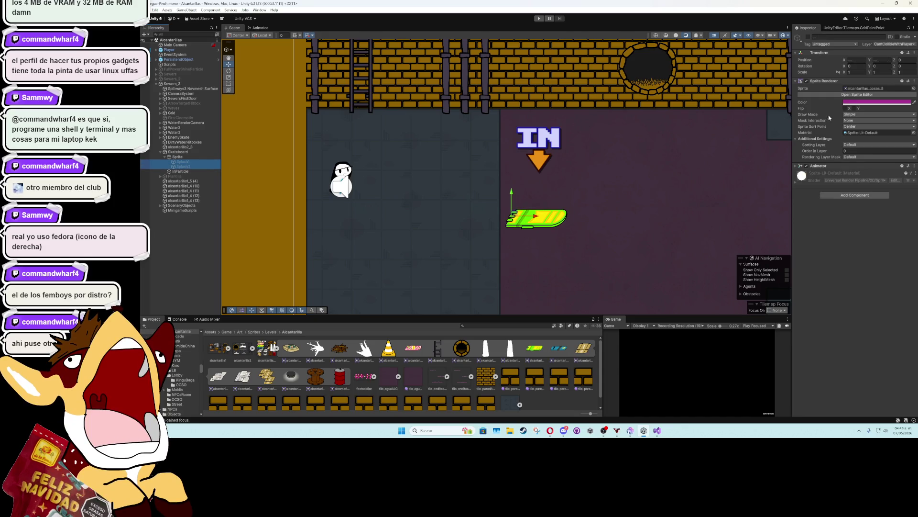
Activate both splash sprites and play-test the minigame, panning the Scene view to watch.
left_click(808, 36)
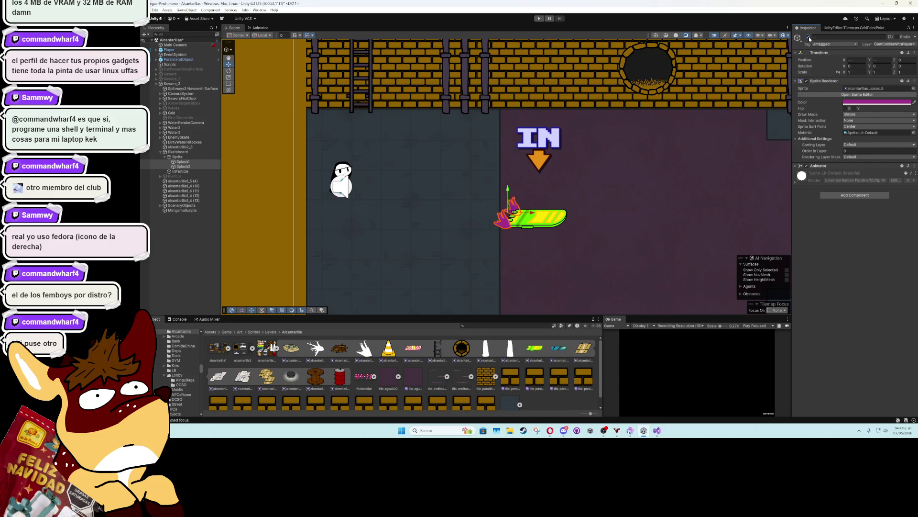
left_click(540, 20)
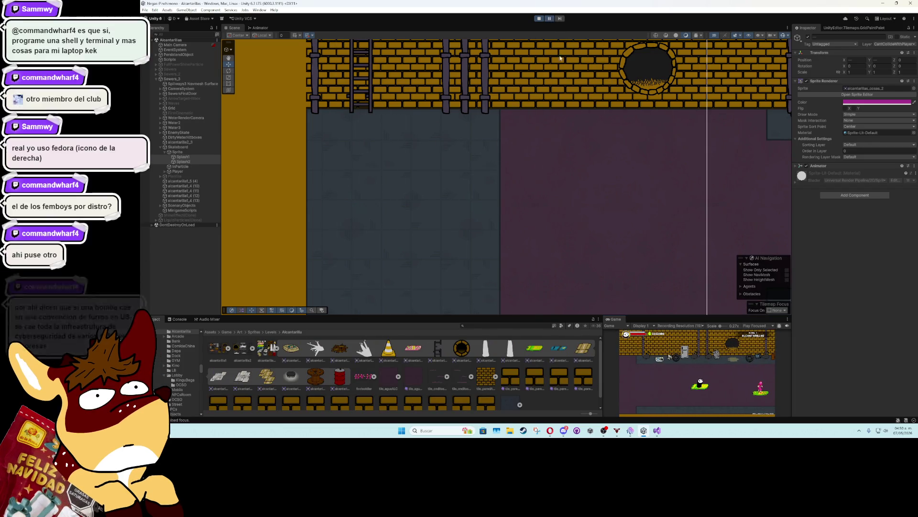
scroll(526, 143, "down", 3)
scroll(436, 211, "up", 2)
left_click_drag(533, 226, 390, 218)
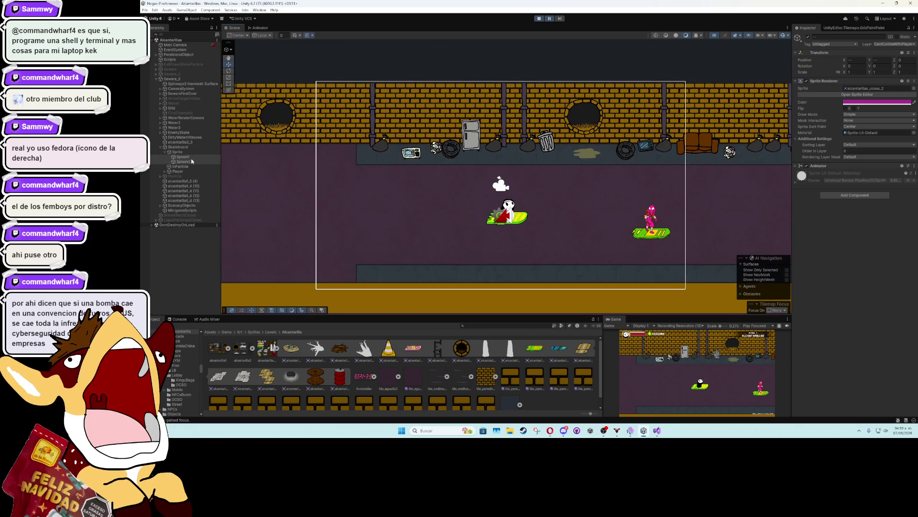
Stop play mode and switch back to Visual Studio.
left_click(539, 18)
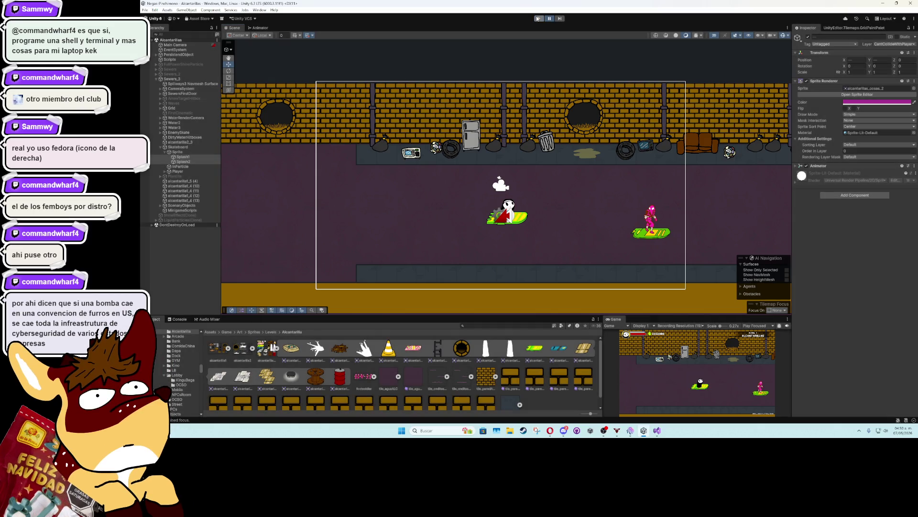
key("alt+Tab")
key("Tab")
key("Tab")
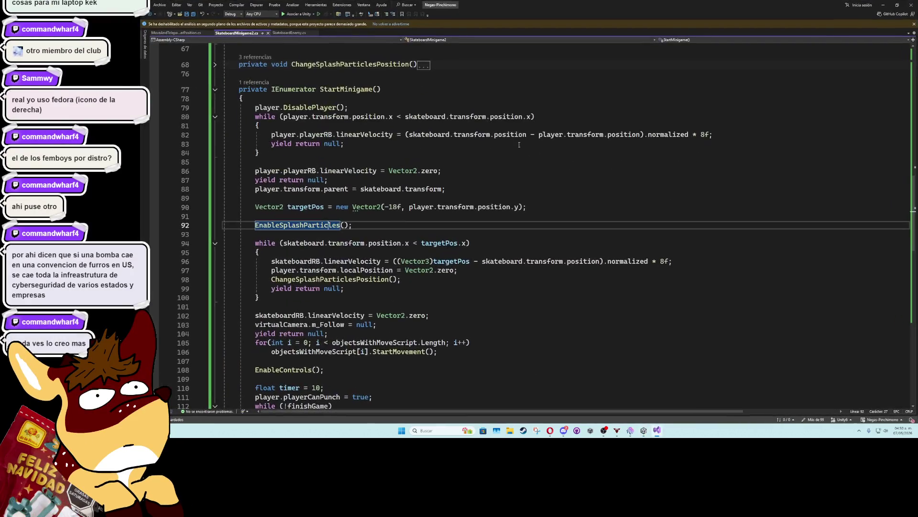
Jump to the splash particle code and expand the ChangeSplashParticlesPosition method.
key("F12")
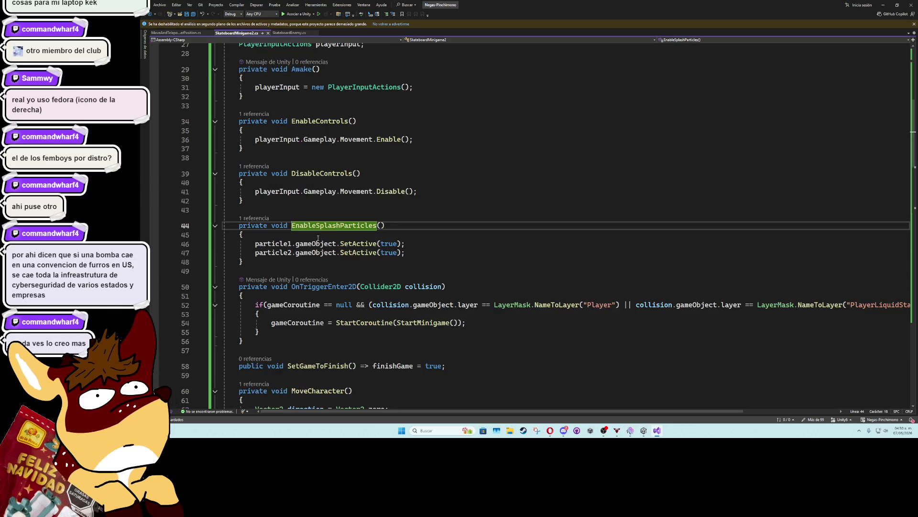
left_click(279, 244)
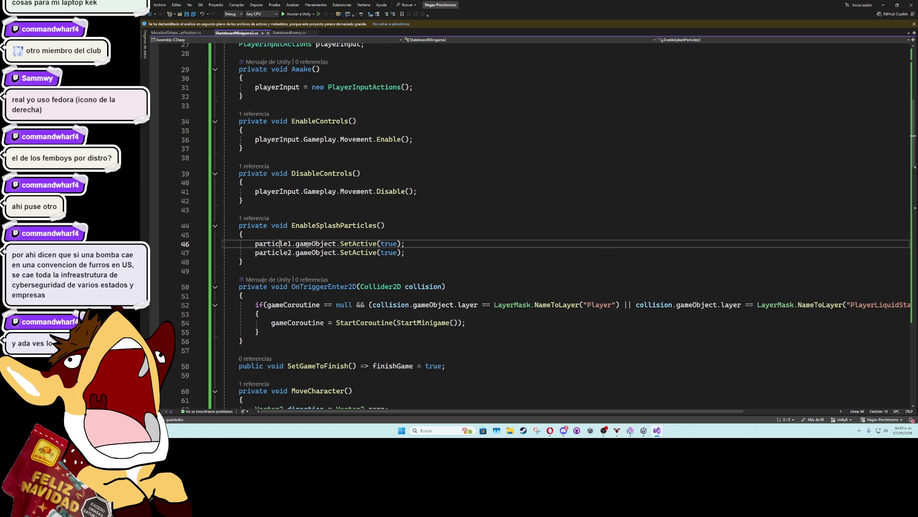
scroll(307, 253, "down", 4)
scroll(307, 253, "down", 1)
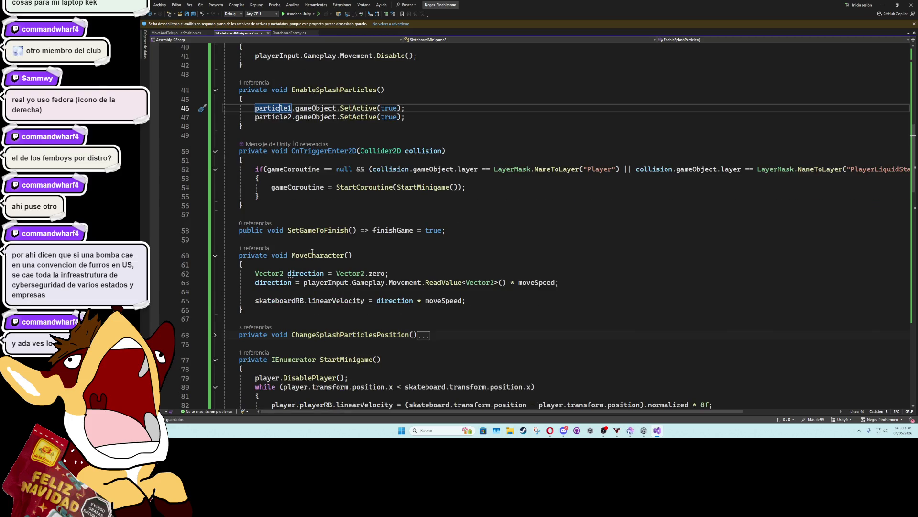
scroll(312, 252, "down", 3)
scroll(327, 254, "down", 3)
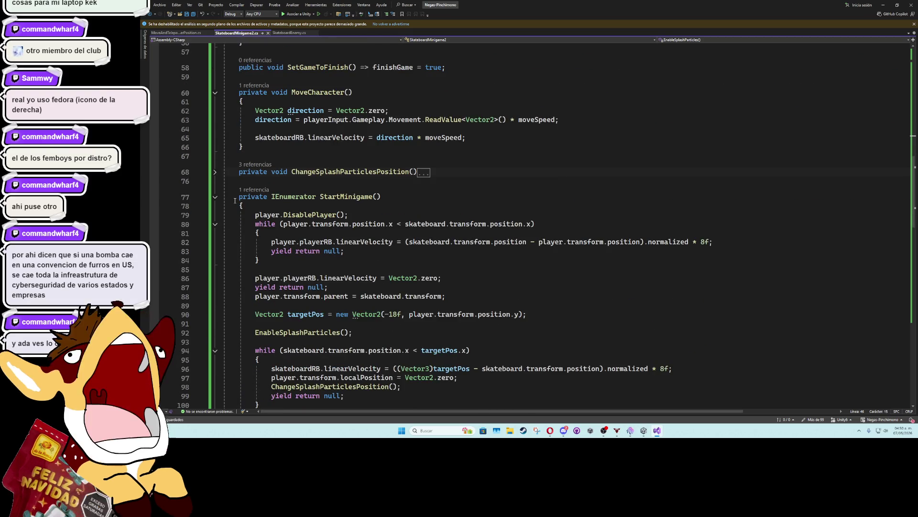
left_click(215, 196)
left_click(215, 172)
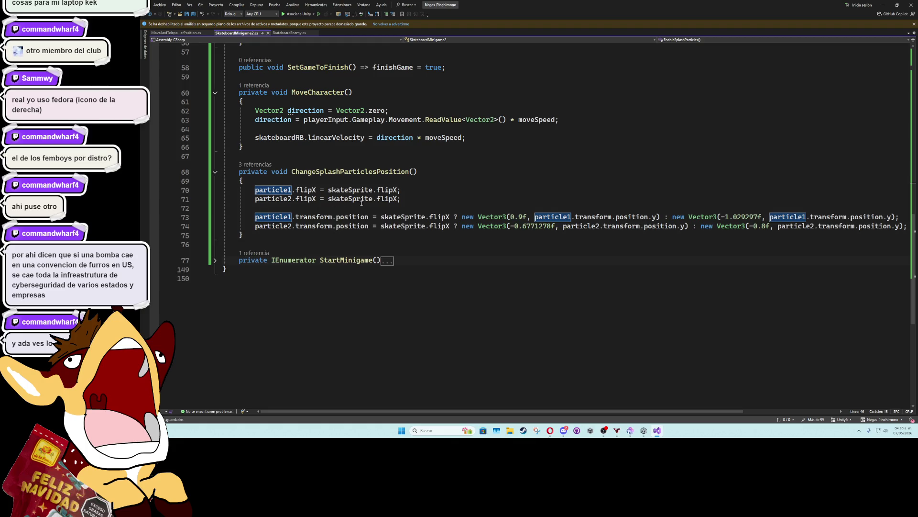
Change particle1's transform.position to transform.localPosition on line 73.
double_click(360, 218)
key("BackSpace")
type("localP")
key("Tab")
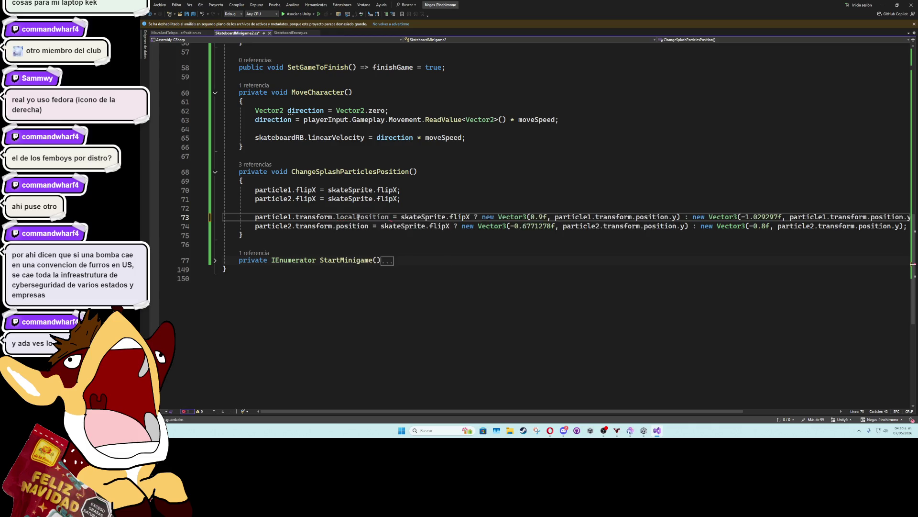
Change particle2's transform.position to transform.localPosition on line 74.
left_click(353, 225)
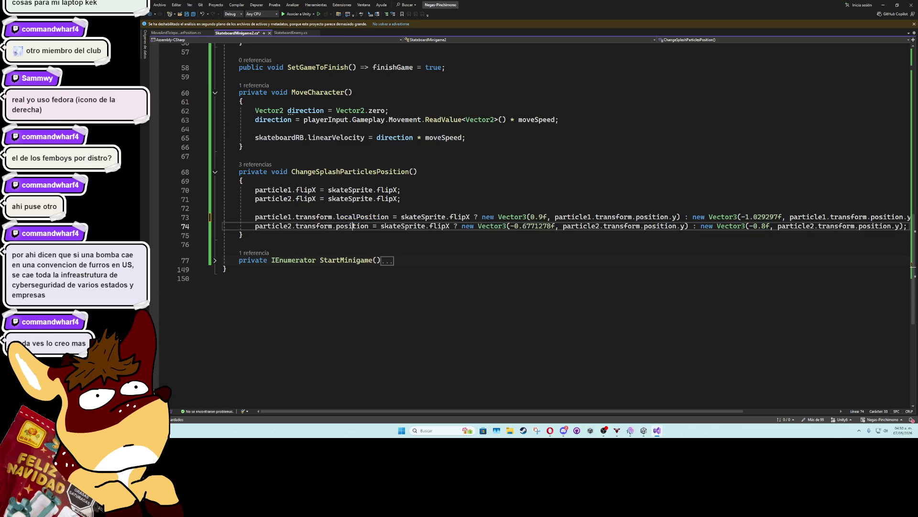
scroll(557, 404, "right", 3)
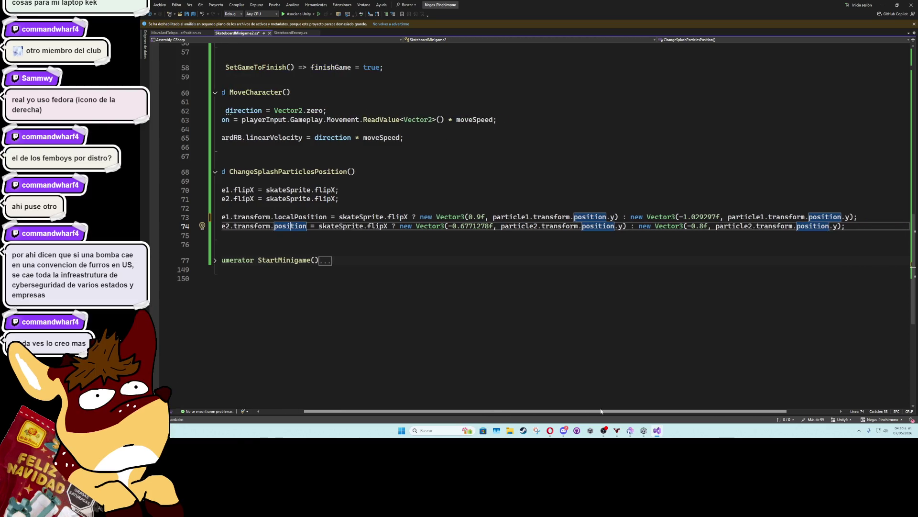
type("localPosition")
key("Tab")
key("Tab")
key("Tab")
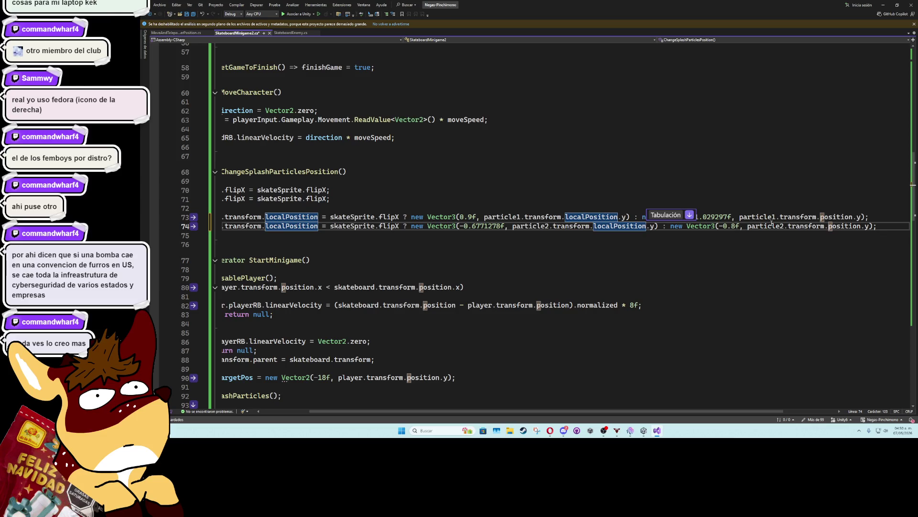
key("Tab")
key("Tab")
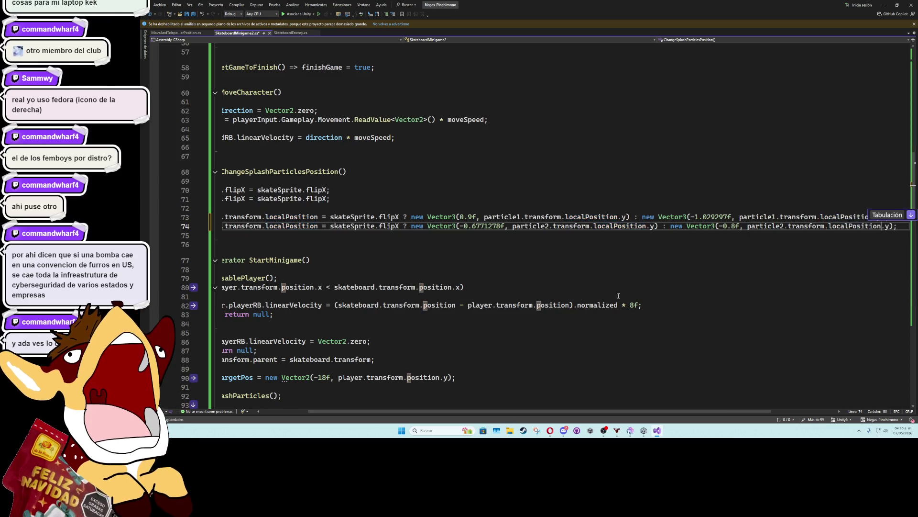
Collapse the StartMinigame method and minimize Visual Studio to return to Unity.
scroll(335, 287, "left", 3)
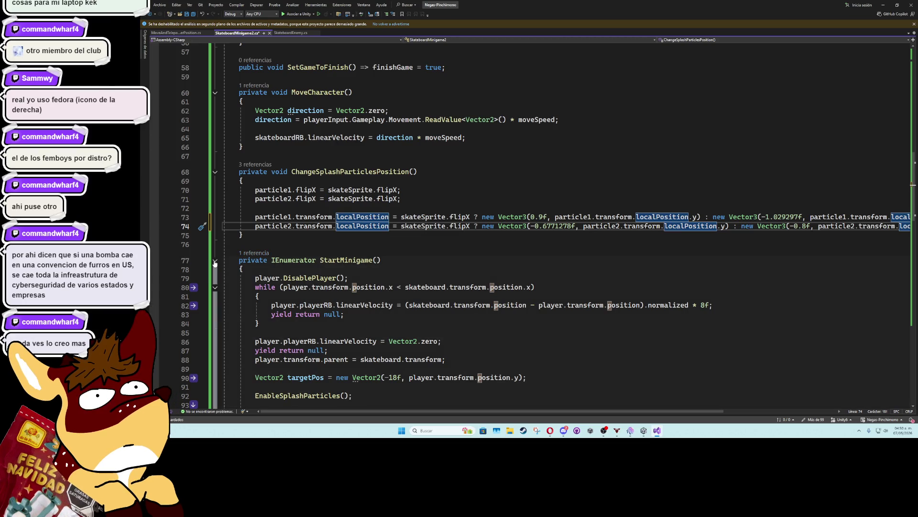
left_click(264, 238)
scroll(264, 239, "down", 20)
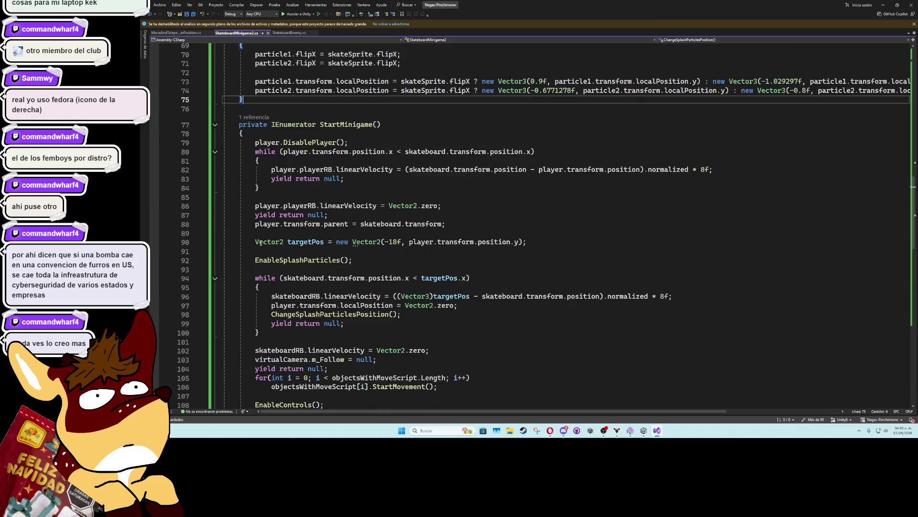
scroll(242, 265, "up", 20)
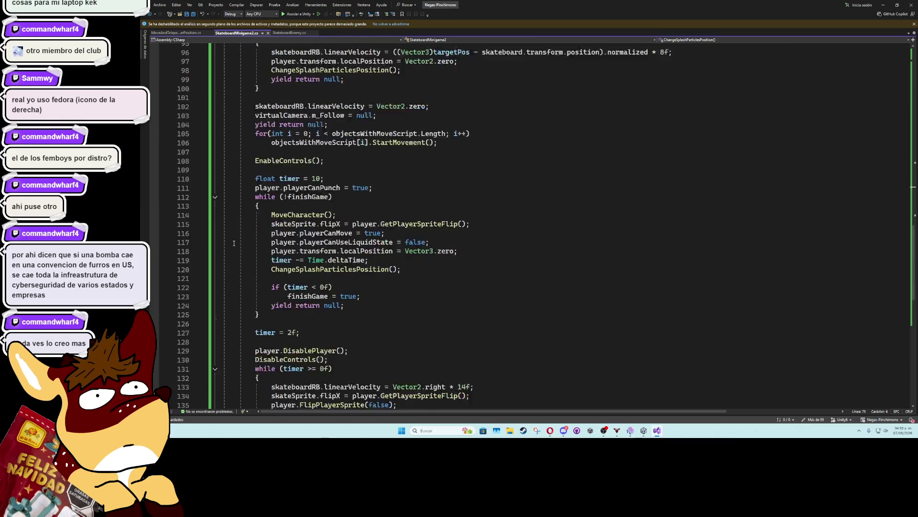
left_click(215, 207)
left_click(342, 192)
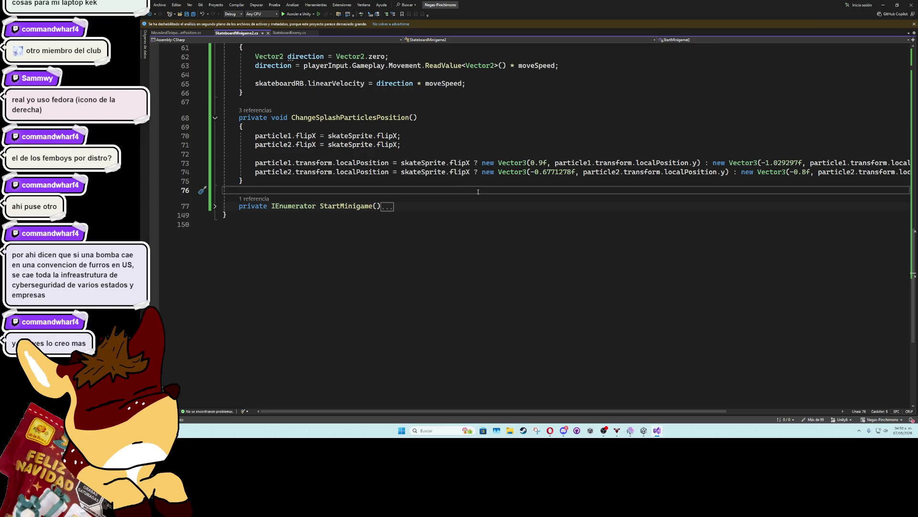
left_click(884, 6)
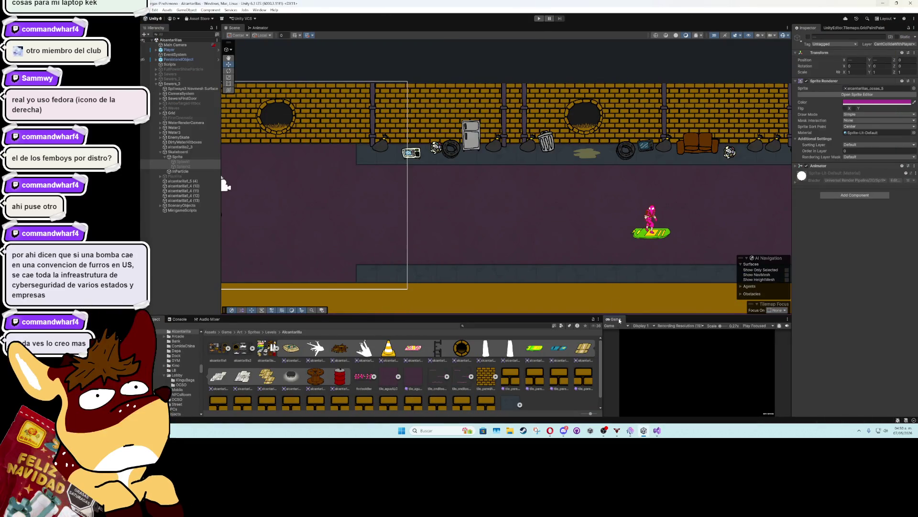
key("ctrl+p")
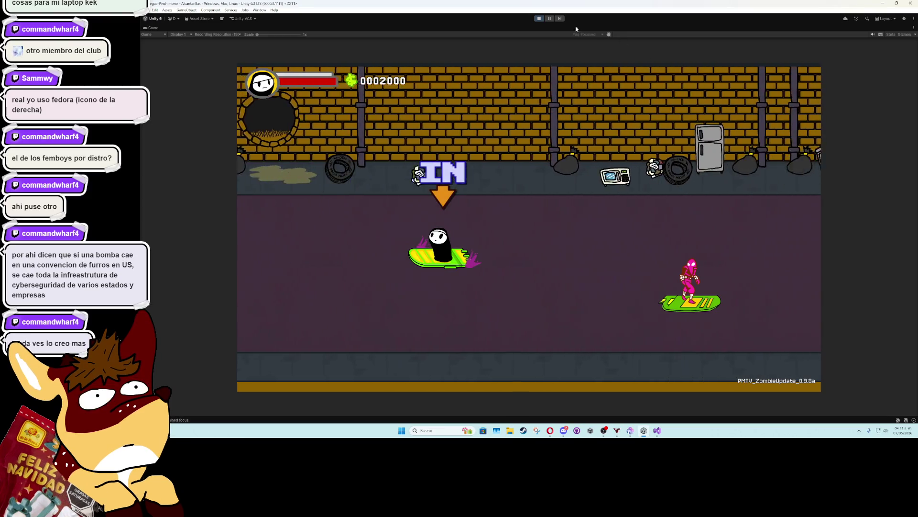
key("ctrl+p")
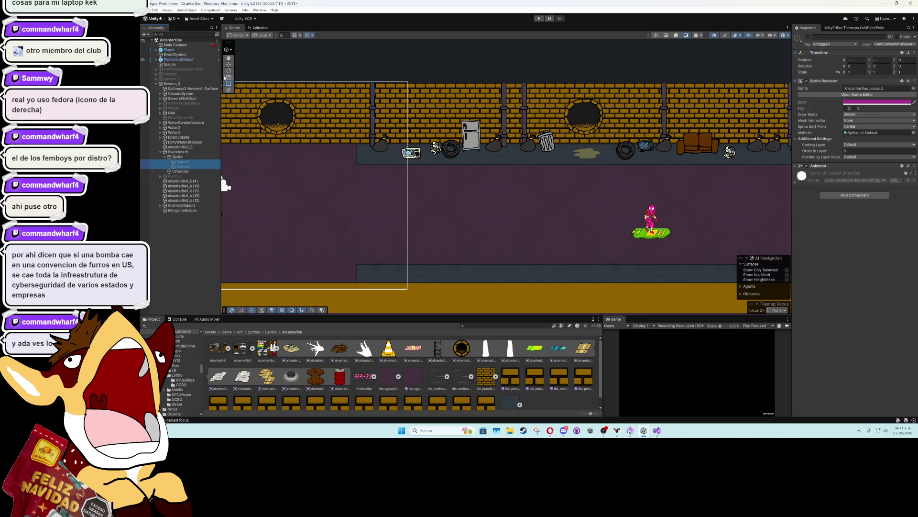
Nudge Splash1 slightly lower and move Splash2 to the board's front end, X about 0.96.
key("f")
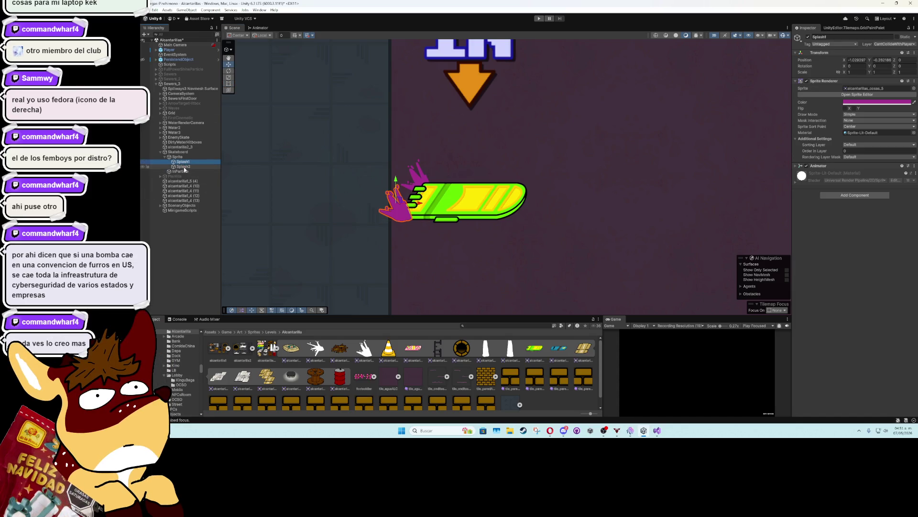
left_click_drag(397, 181, 397, 184)
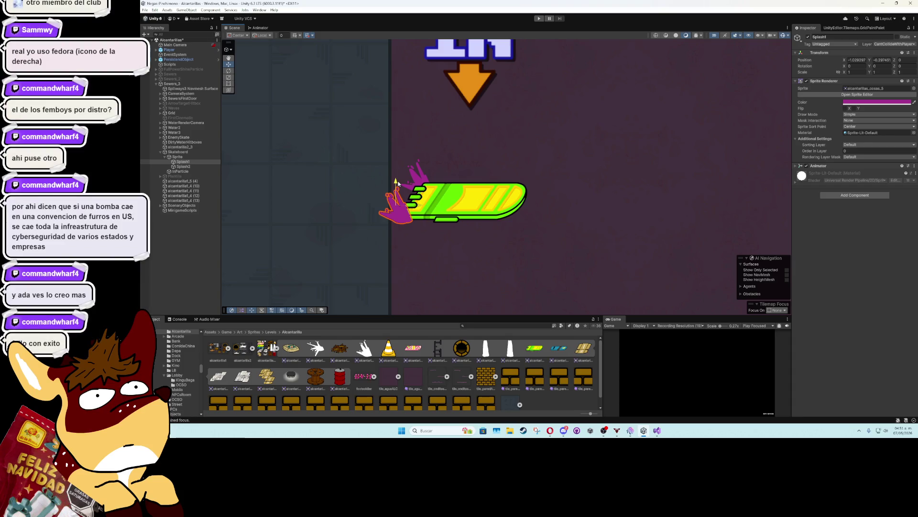
left_click(199, 166)
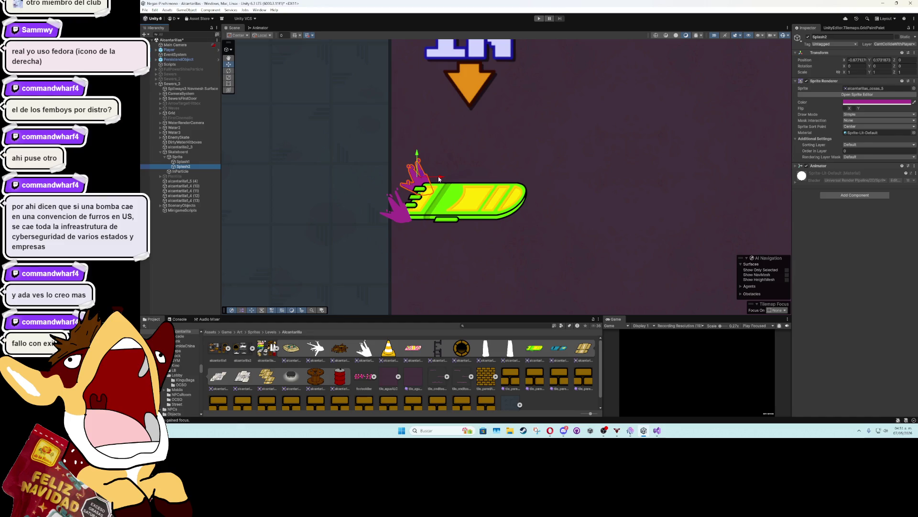
left_click_drag(476, 183, 537, 189)
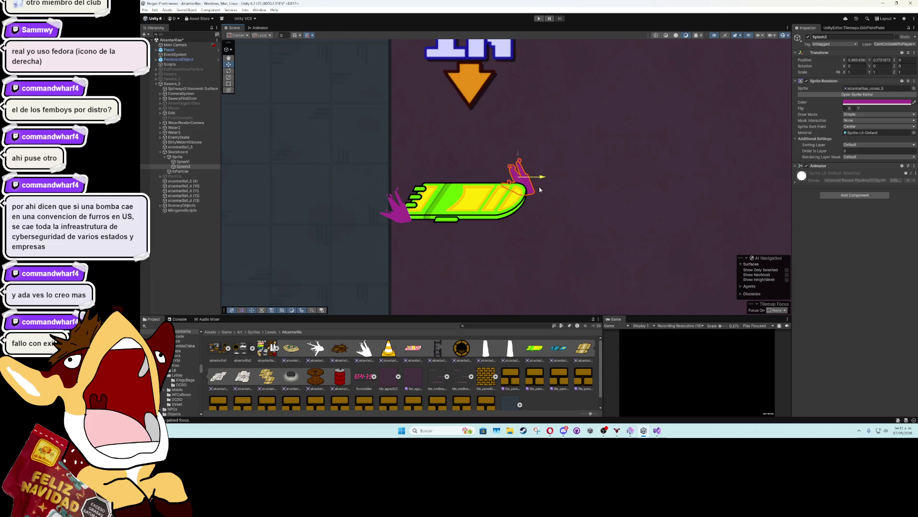
Save SkateboardMinigame2 with particle2's 0.8f offset on line 74, then deselect the splash objects.
left_click(657, 430)
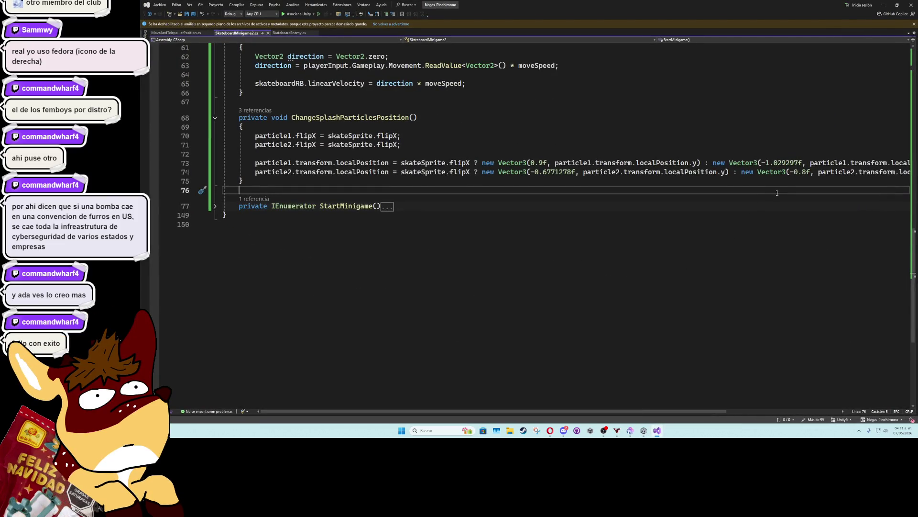
left_click(795, 172)
left_click(755, 157)
key("ctrl+s")
left_click(883, 3)
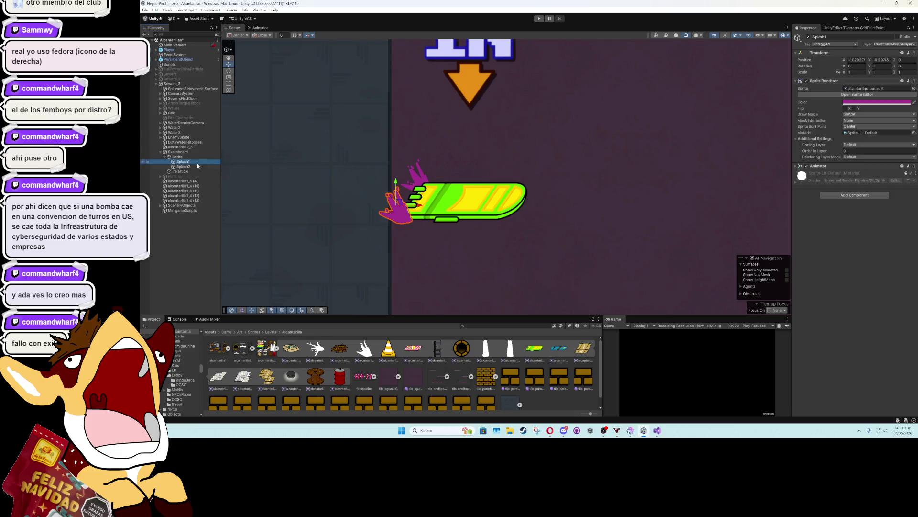
left_click(167, 257)
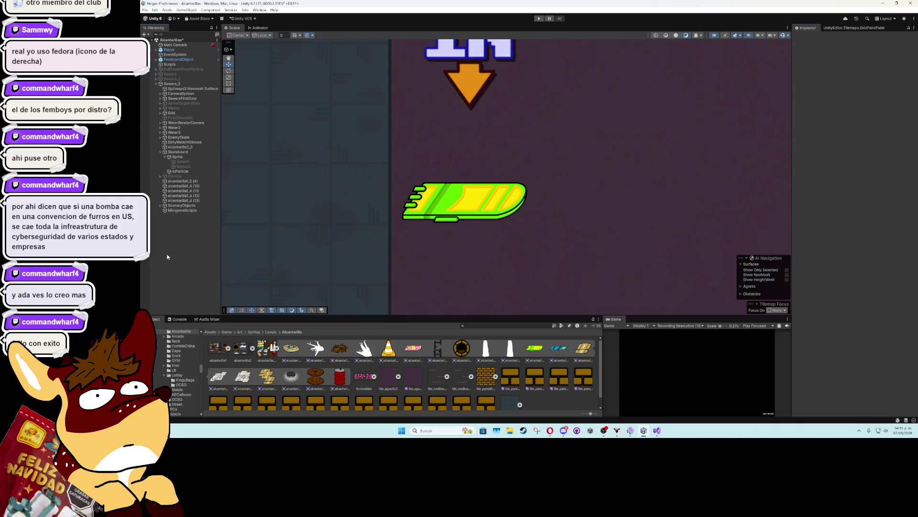
Maximize the Game view, play-test the minigame moving with S and D, then return to Visual Studio.
scroll(373, 252, "down", 6)
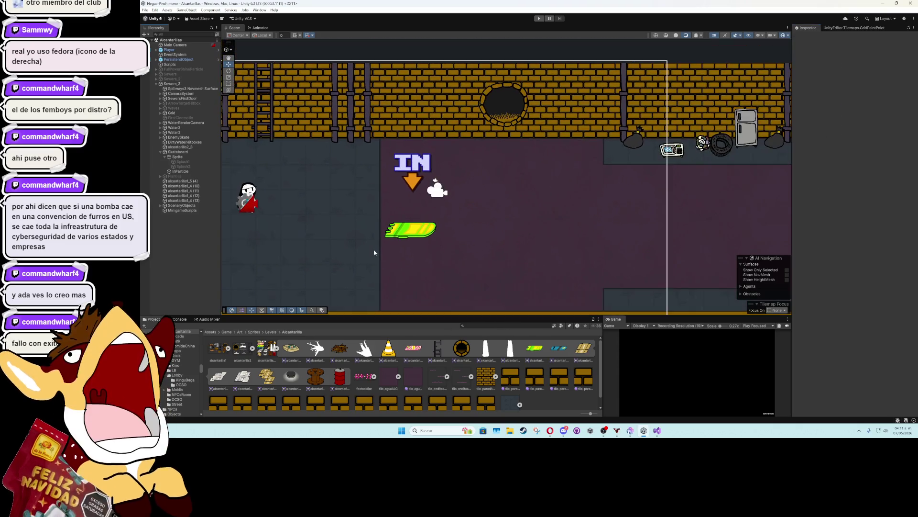
double_click(614, 319)
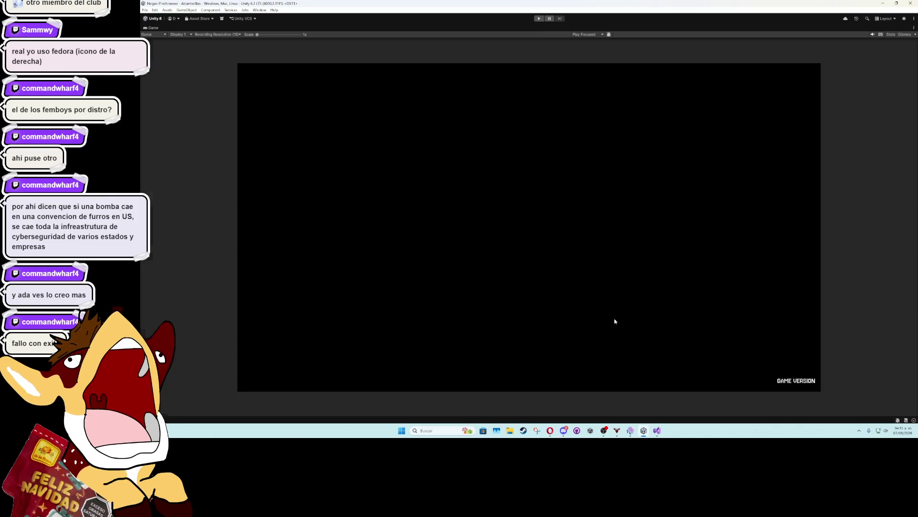
left_click(541, 19)
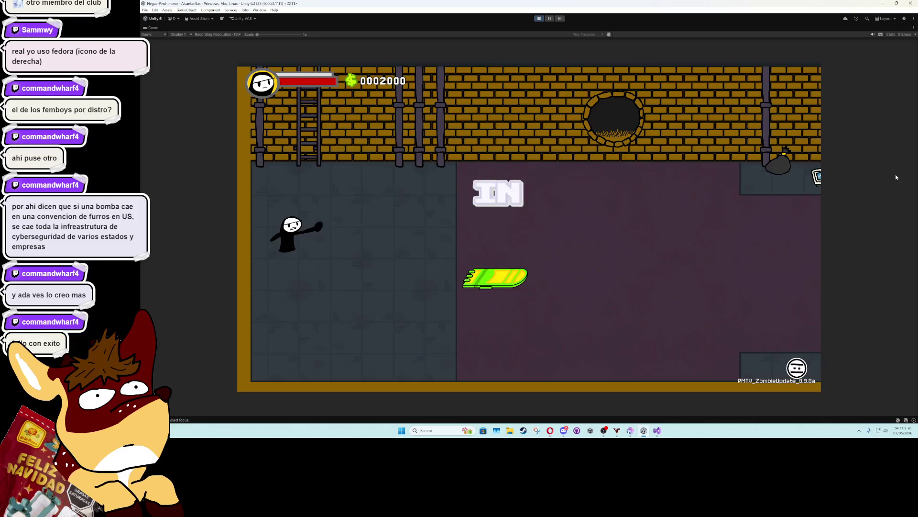
key("s")
key("d")
key("d")
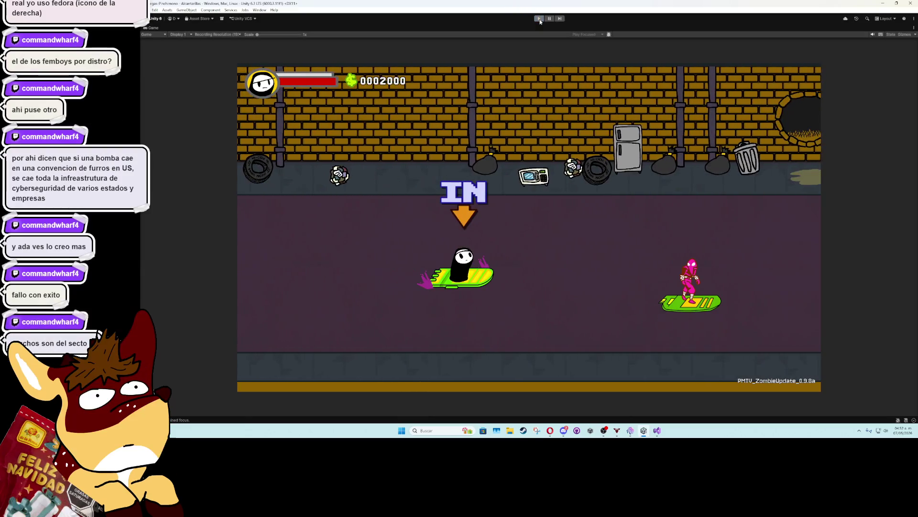
left_click(540, 19)
key("alt+Tab")
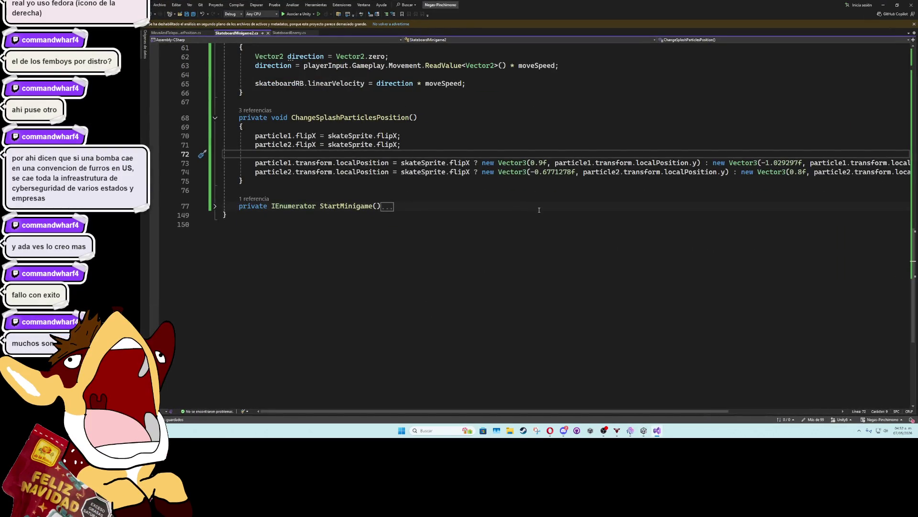
On line 74, give particle2 0.8f when flipped and -0.6771278f otherwise, then minimize Visual Studio.
left_click_drag(809, 172, 793, 173)
key("ctrl+c")
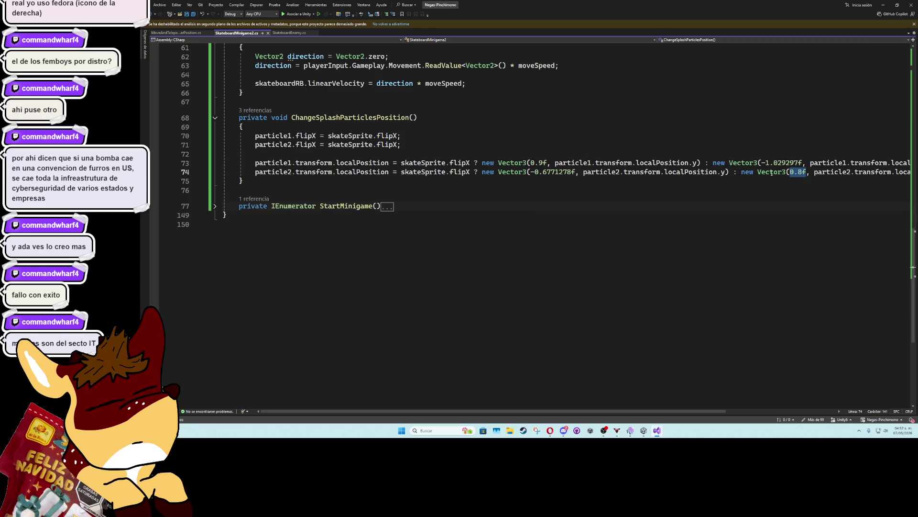
left_click(531, 172)
key("ctrl+v")
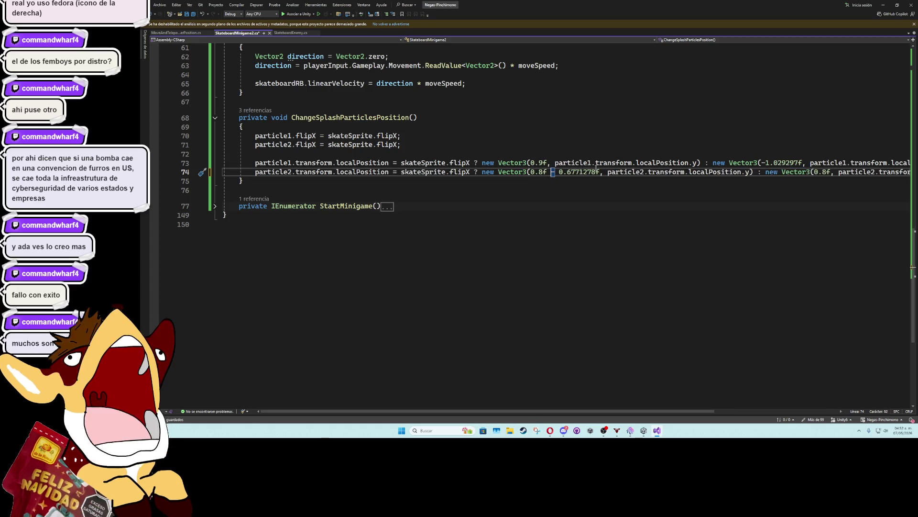
left_click_drag(600, 172, 563, 171)
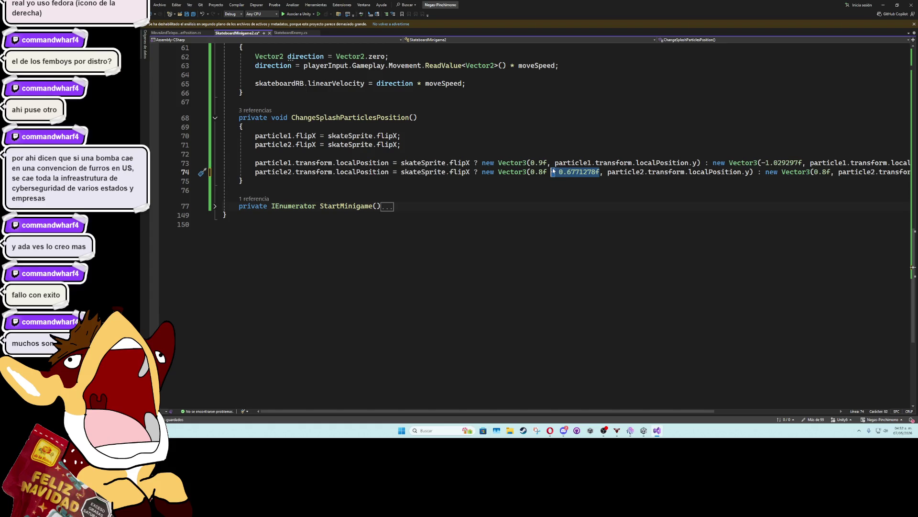
key("BackSpace")
double_click(768, 172)
type("-0.6771278f")
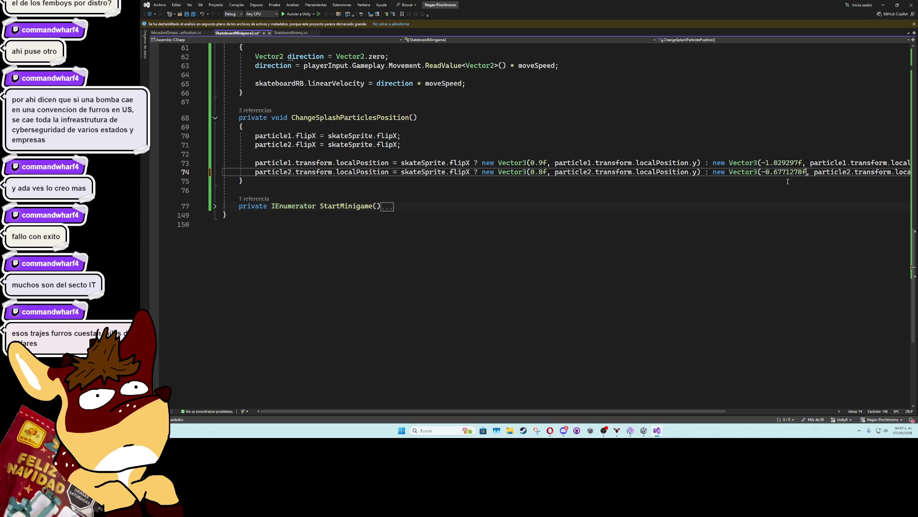
left_click(726, 192)
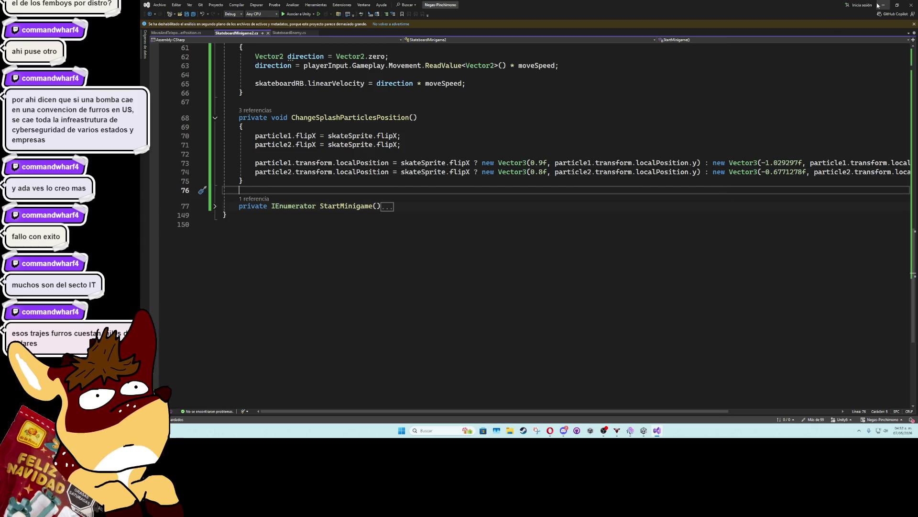
left_click(884, 5)
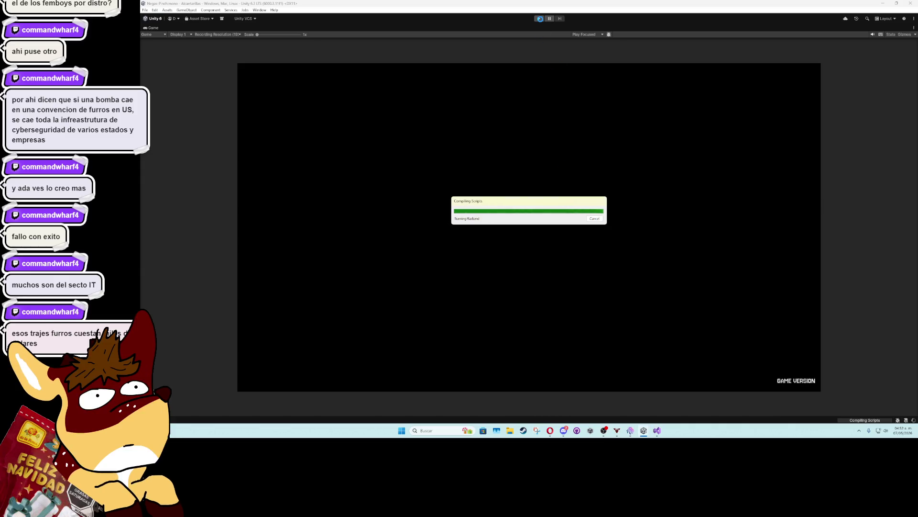
Play the minigame with the splash trailing the board, stop, and start Play again.
left_click(539, 19)
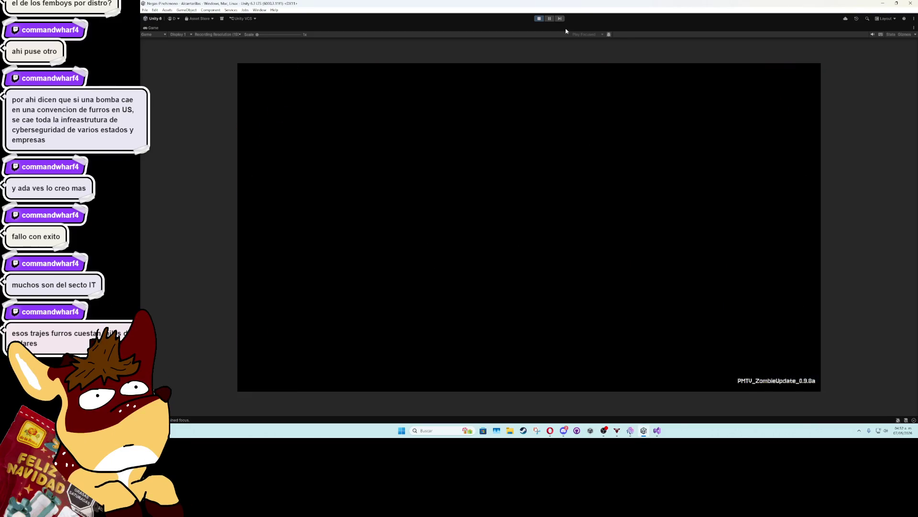
left_click(539, 19)
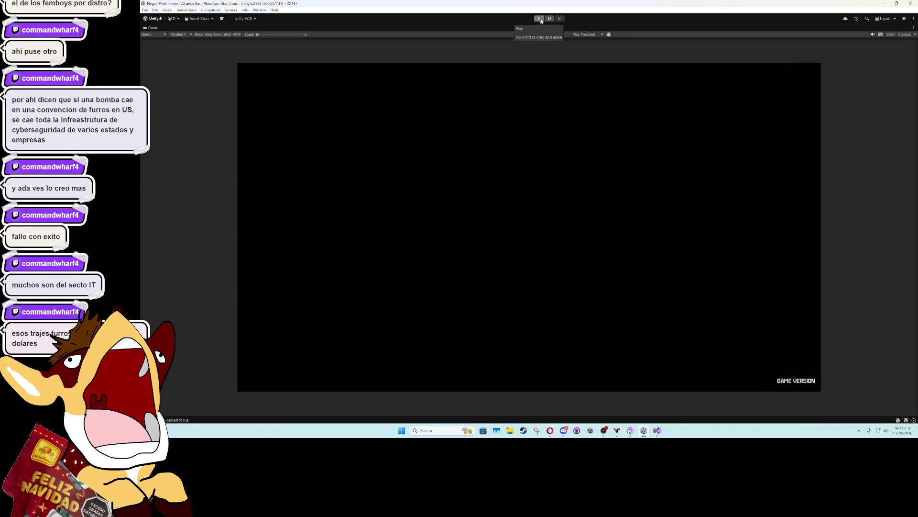
left_click(541, 20)
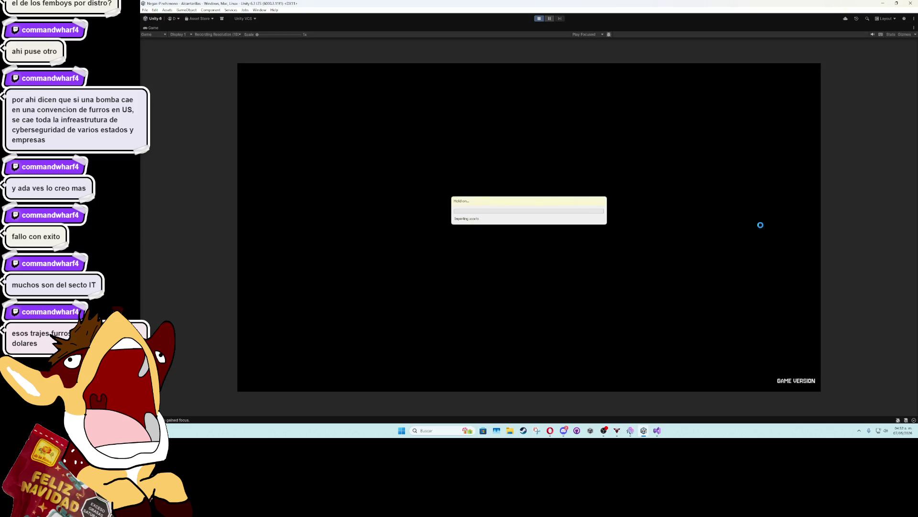